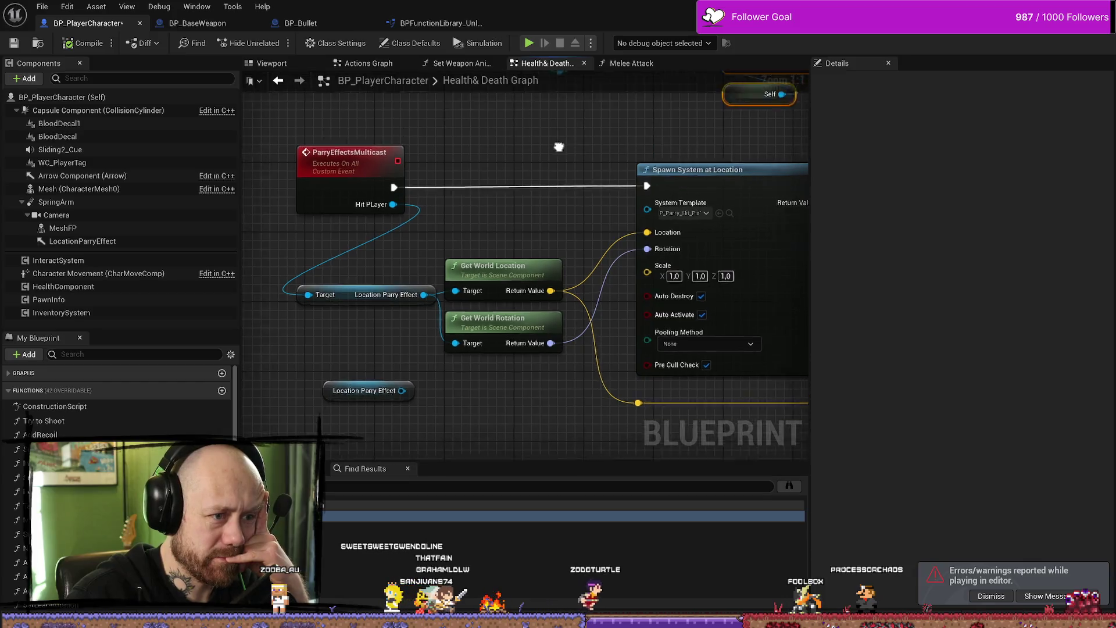
Step: Shift the ParryEffectServer event left and raise the Hit Player reroute point
mouse_move(407, 175)
mouse_down()
mouse_move(362, 174)
mouse_move(411, 205)
mouse_up()
click(520, 262)
mouse_move(520, 262)
mouse_down()
mouse_move(497, 241)
mouse_move(459, 250)
mouse_move(514, 101)
mouse_move(503, 149)
mouse_up()
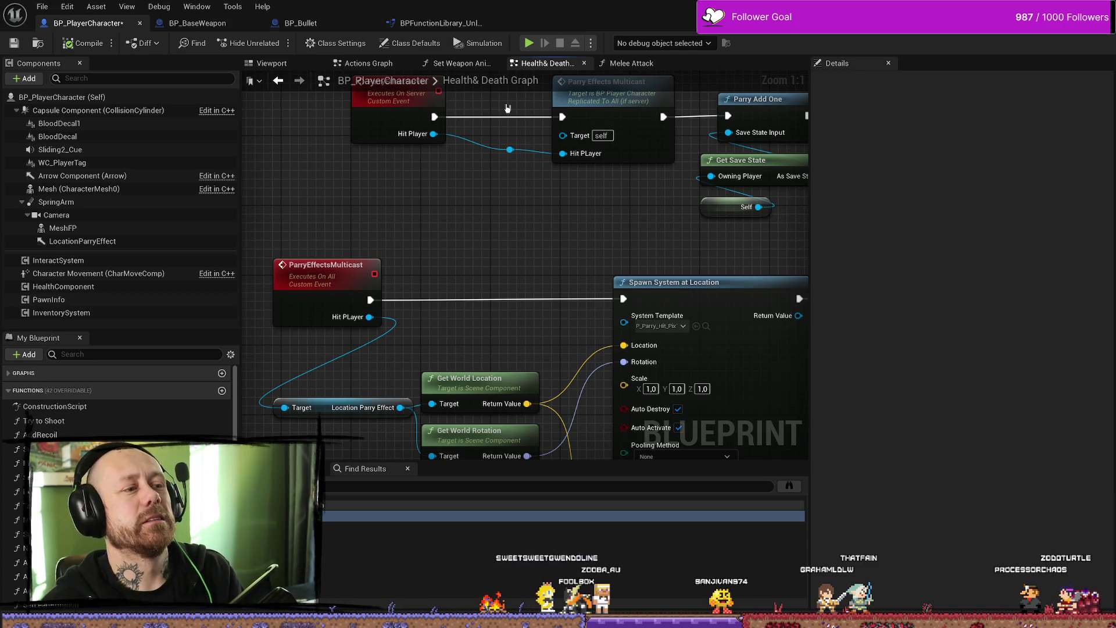
Step: Pan to the Print String node, then start a Play-in-Editor session from the level editor
mouse_move(620, 221)
mouse_down()
mouse_move(300, 221)
mouse_move(327, 262)
mouse_up()
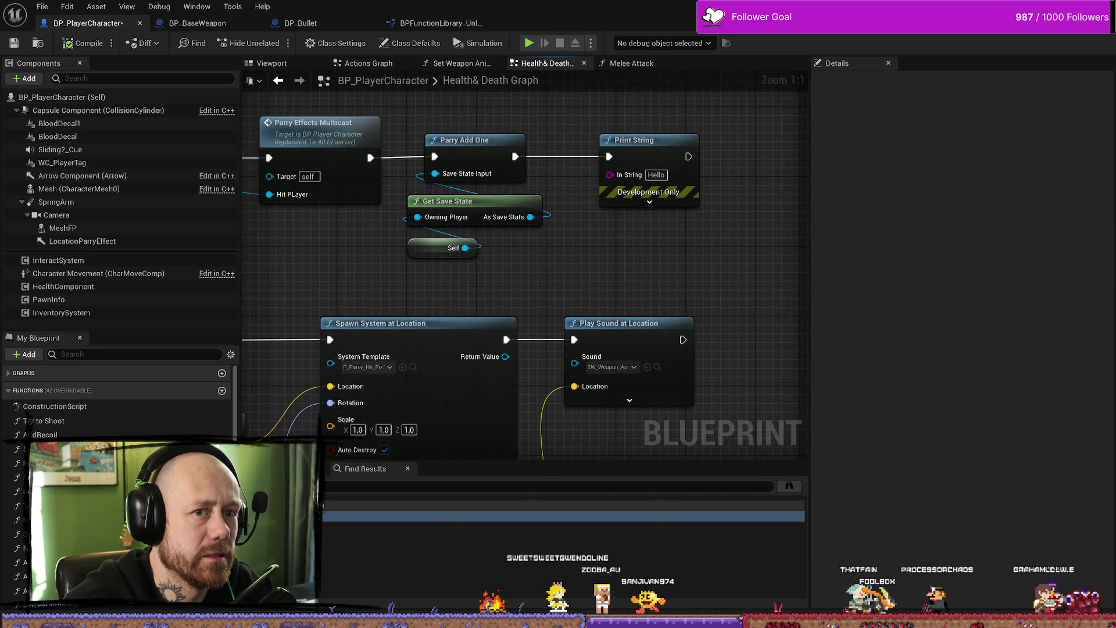
key(alt+Tab)
key(alt+p)
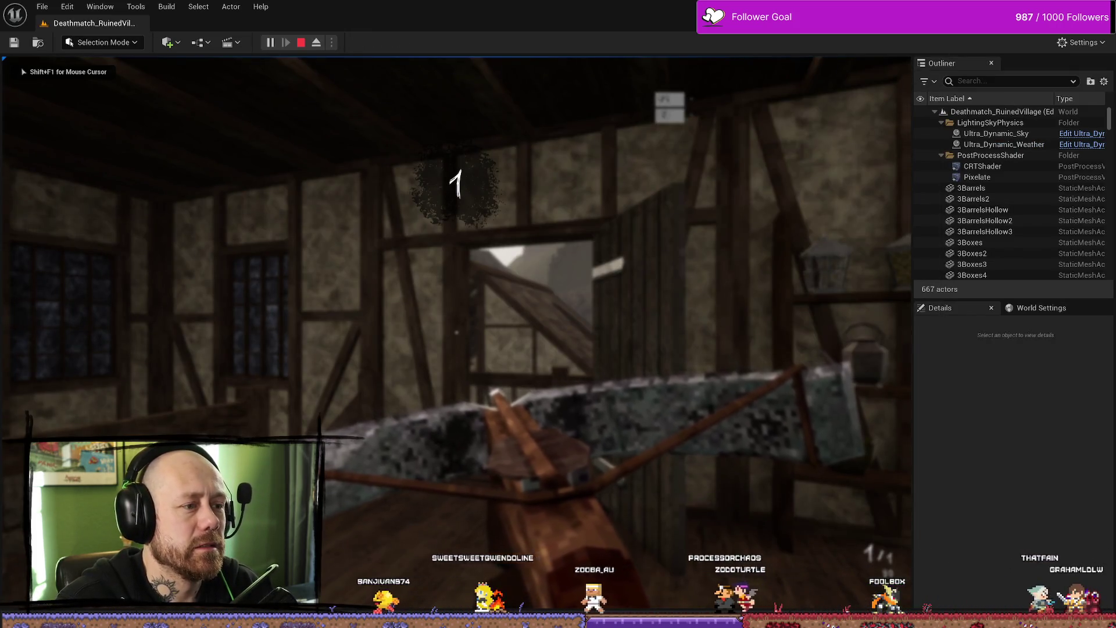
Step: Quit the current match to the main menu and start a new singleplayer Deathmatch
key(Escape)
click(128, 237)
click(353, 391)
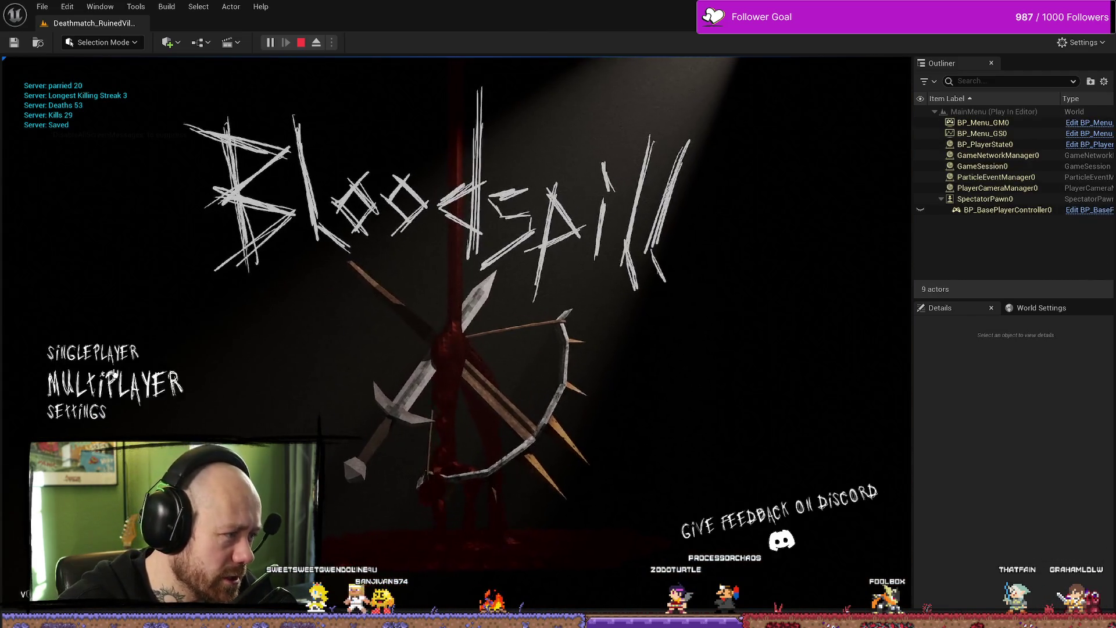
click(87, 382)
key(Escape)
click(102, 357)
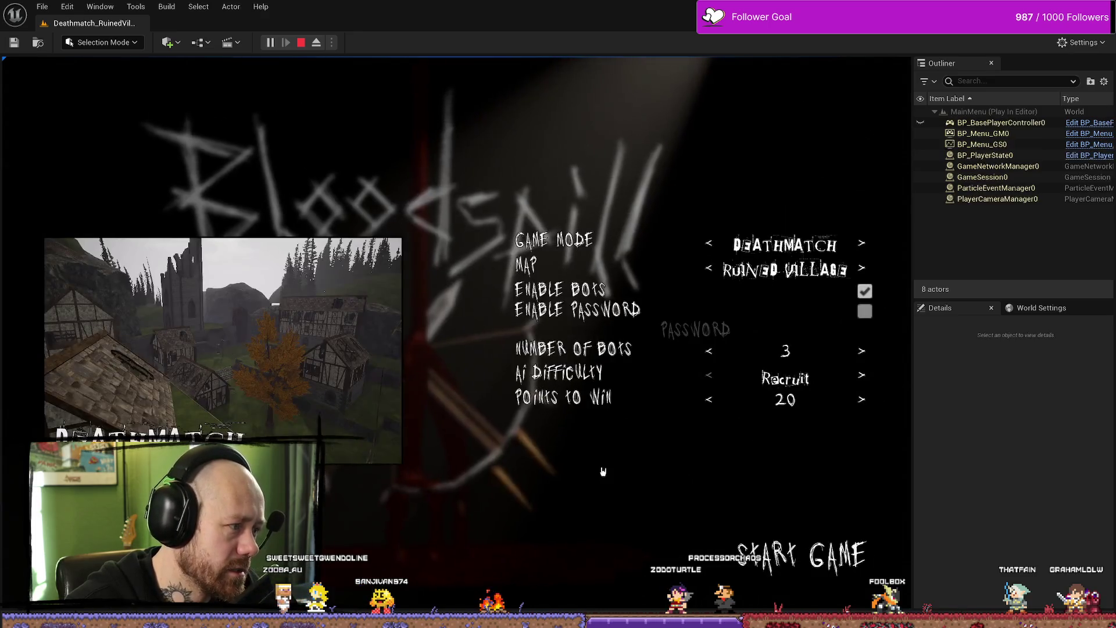
click(843, 548)
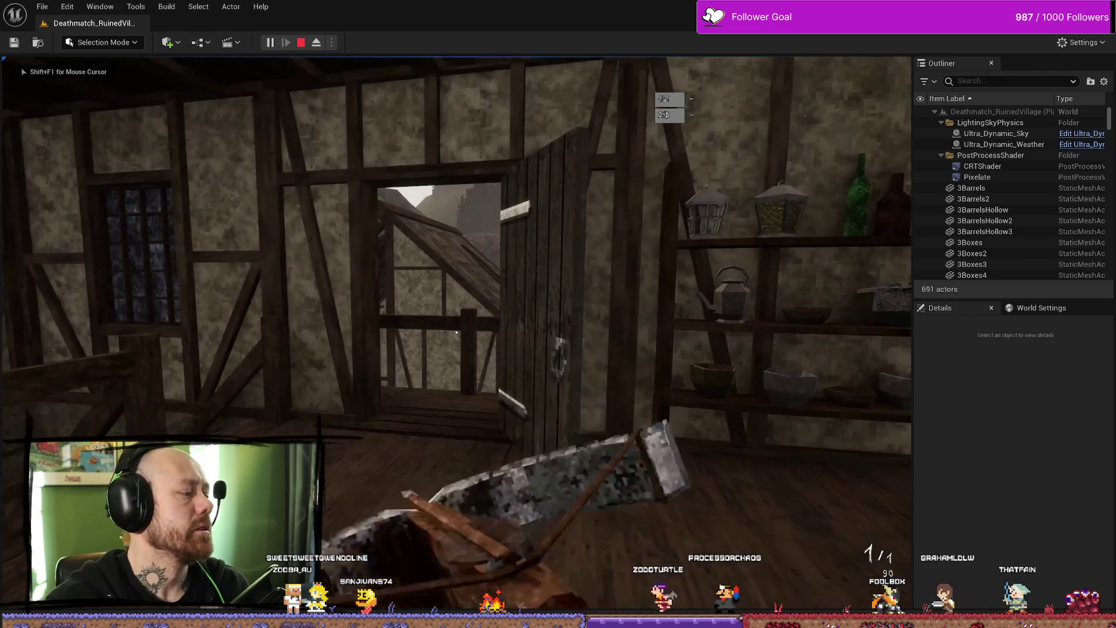
Step: Walk through the stone house into the courtyard and switch to the sword
key(w)
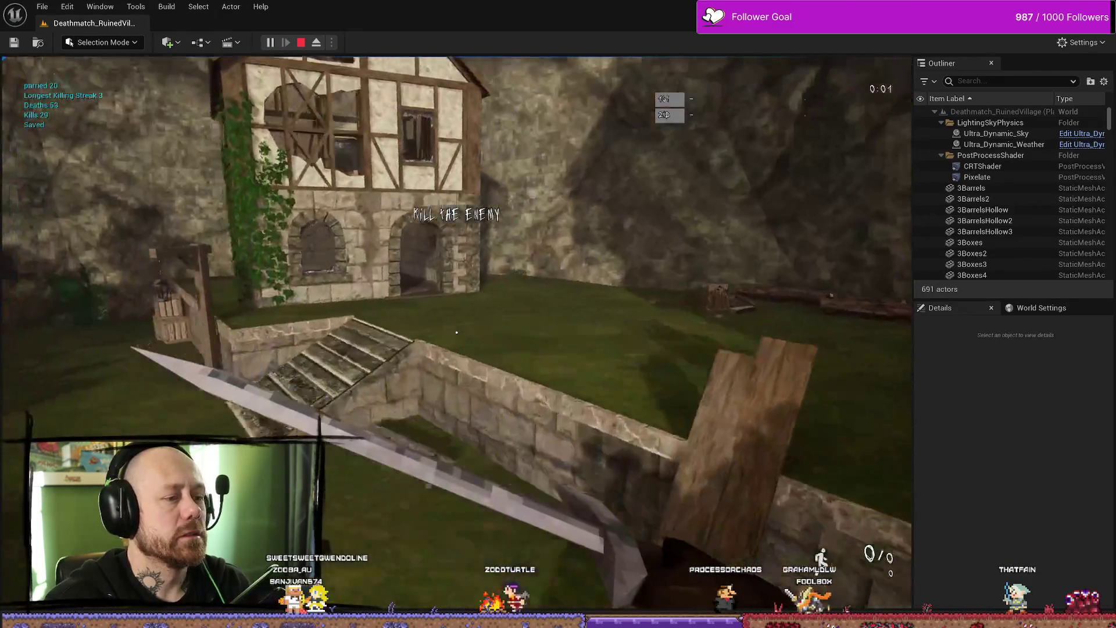
key(w)
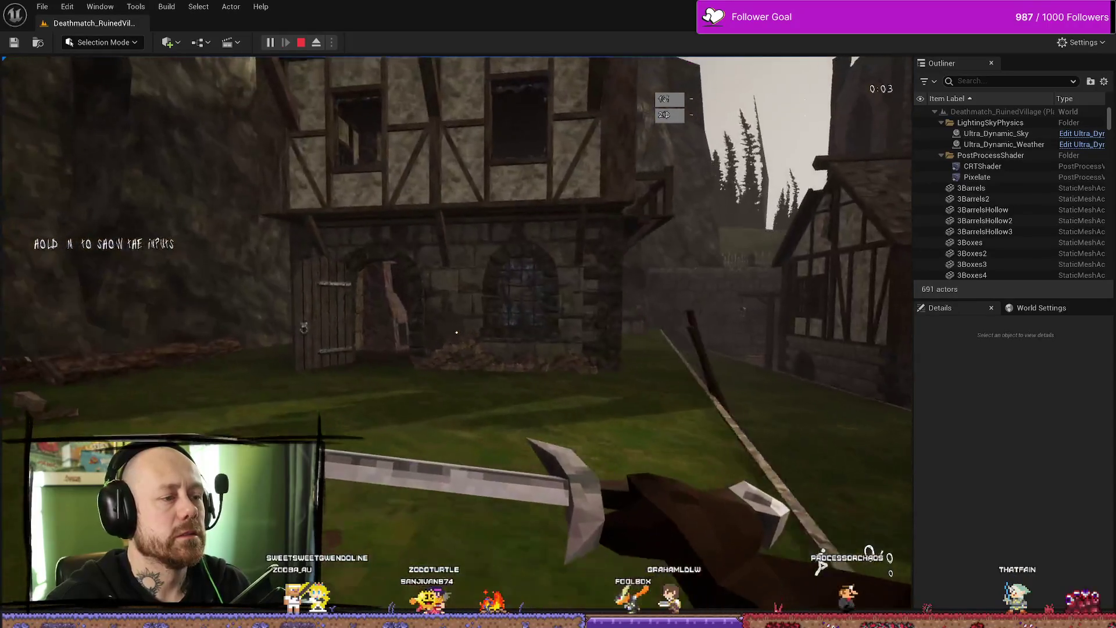
key(w)
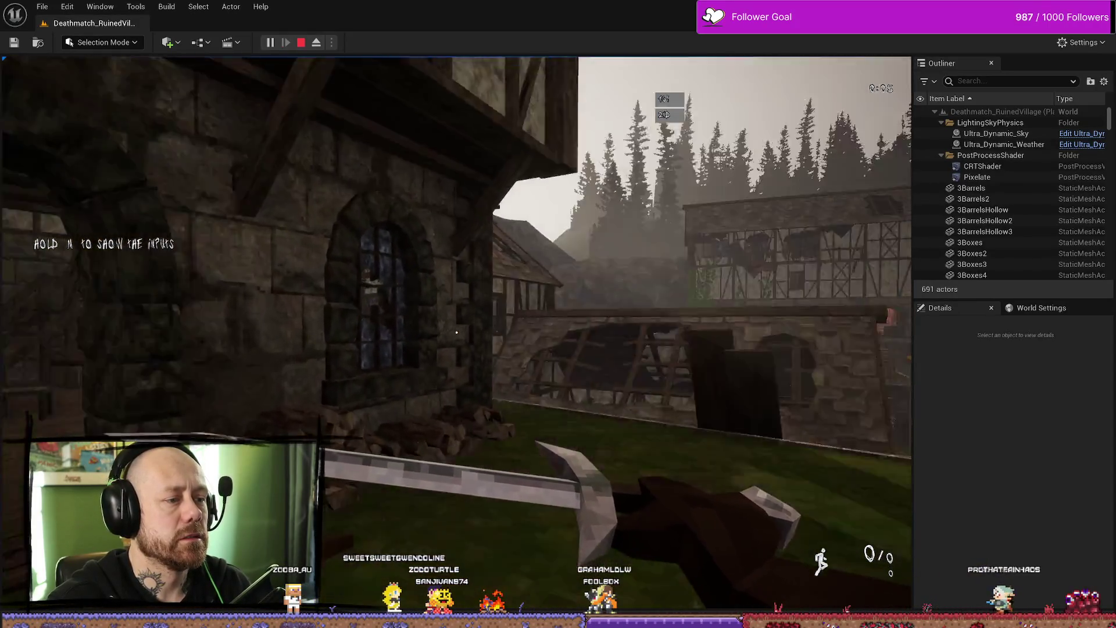
key(w)
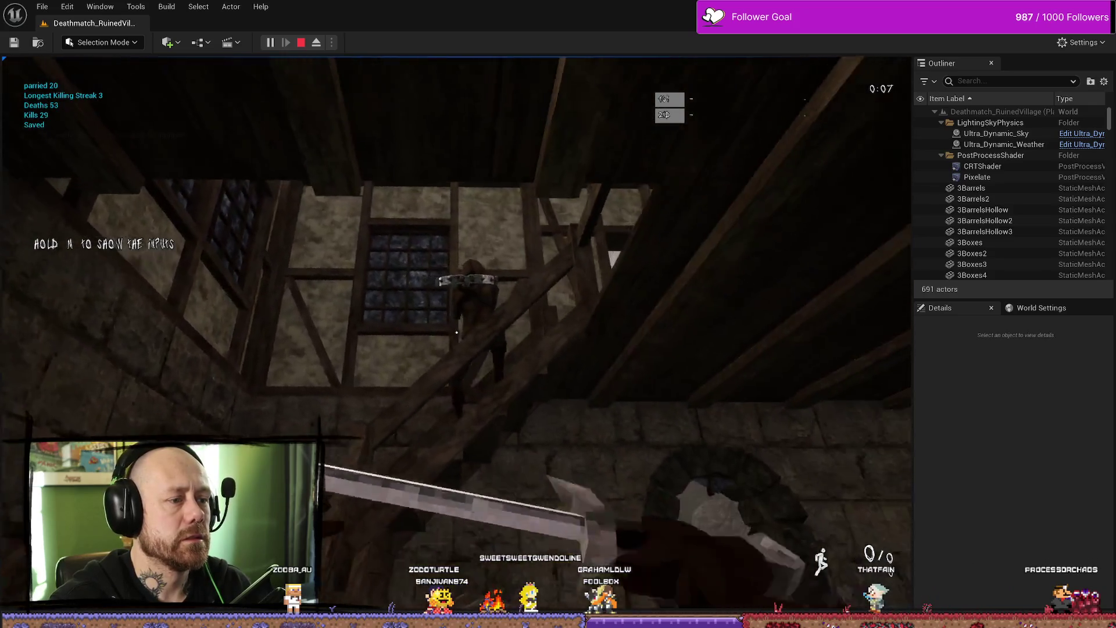
key(w)
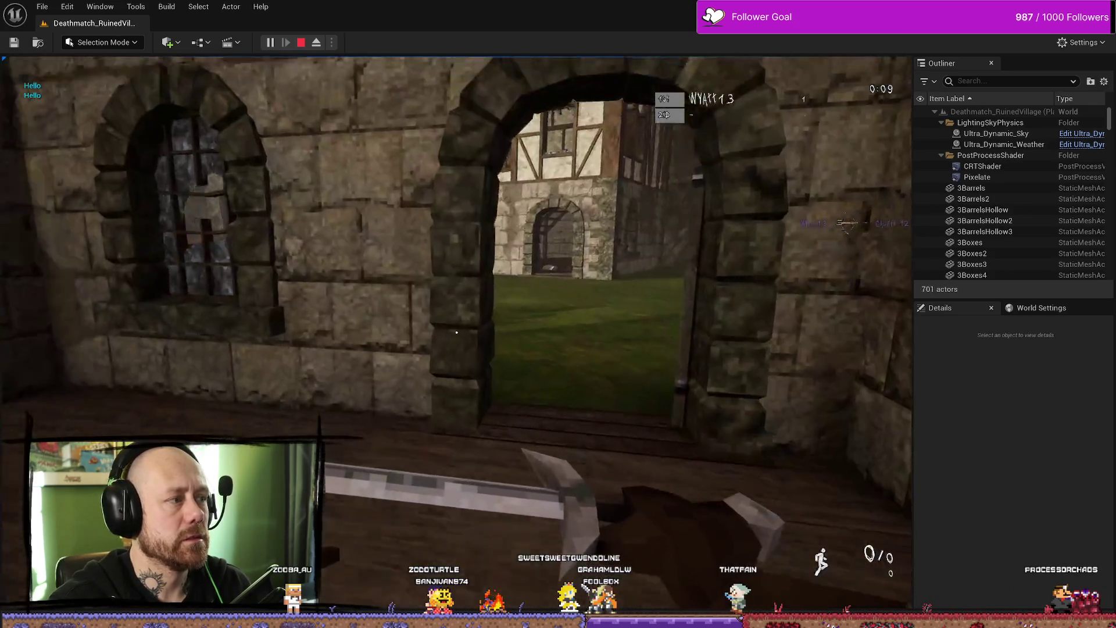
key(w)
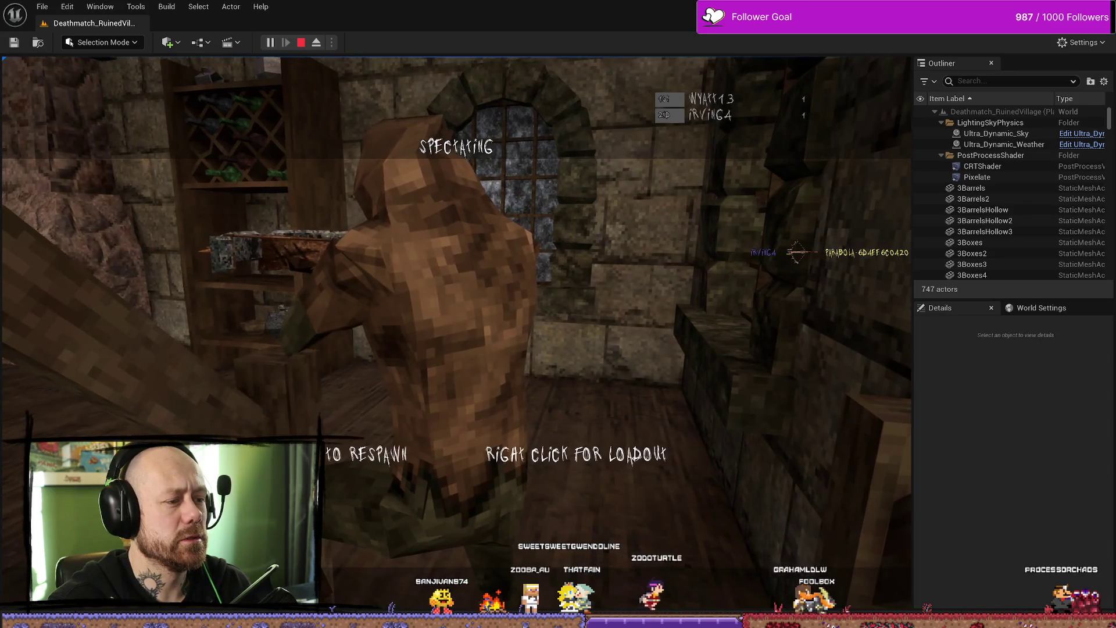
key(1)
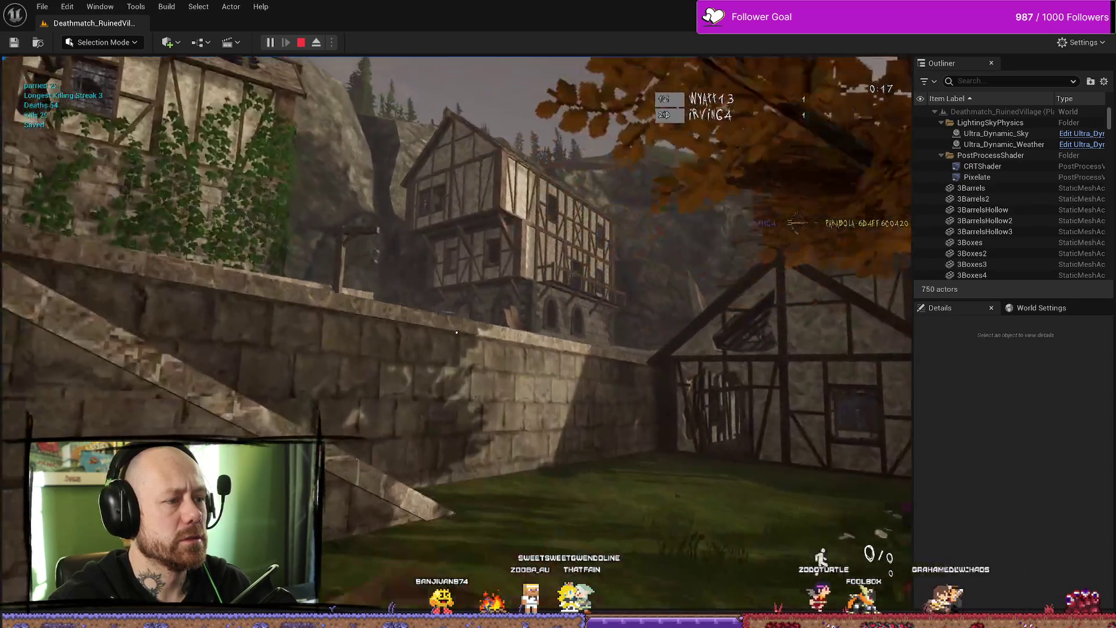
key(w)
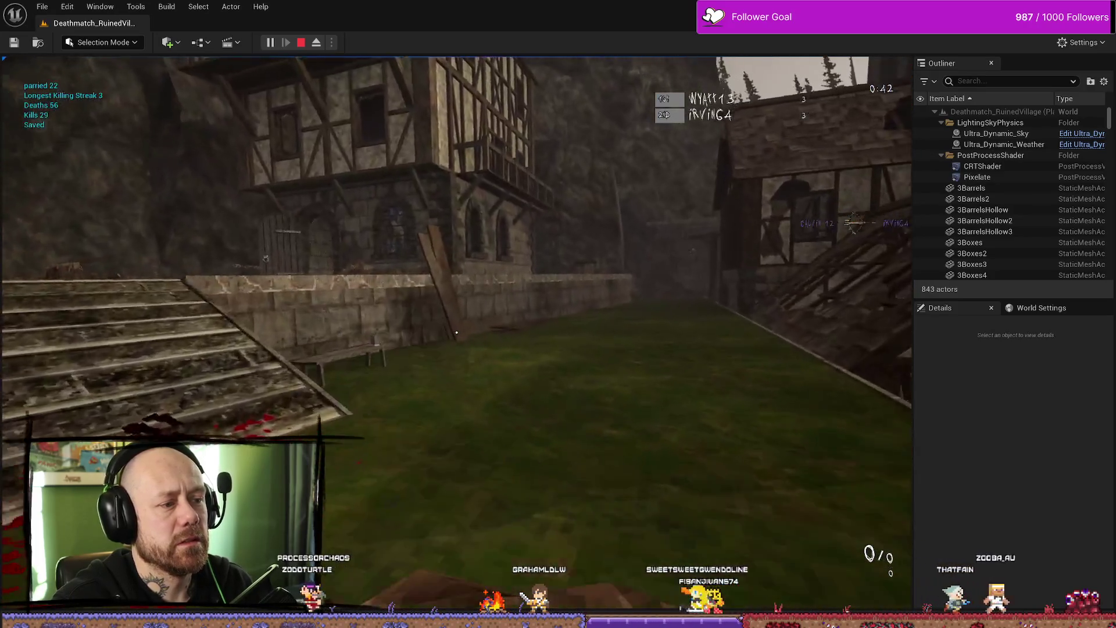
Step: Swing the sword twice, then run up the stairs toward the rock walls
click(457, 332)
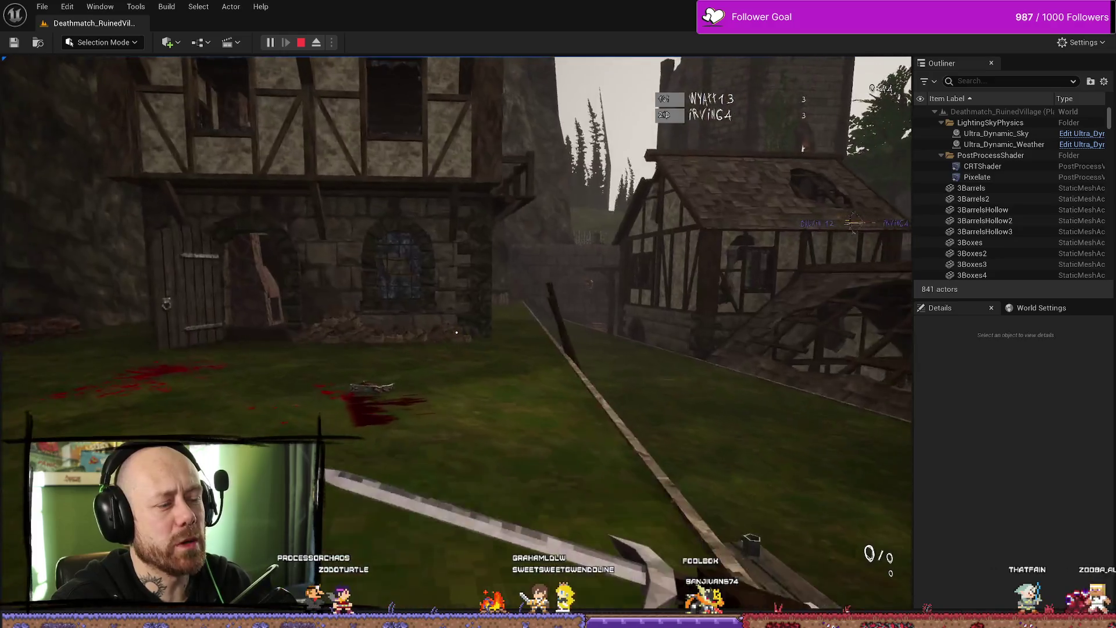
click(457, 333)
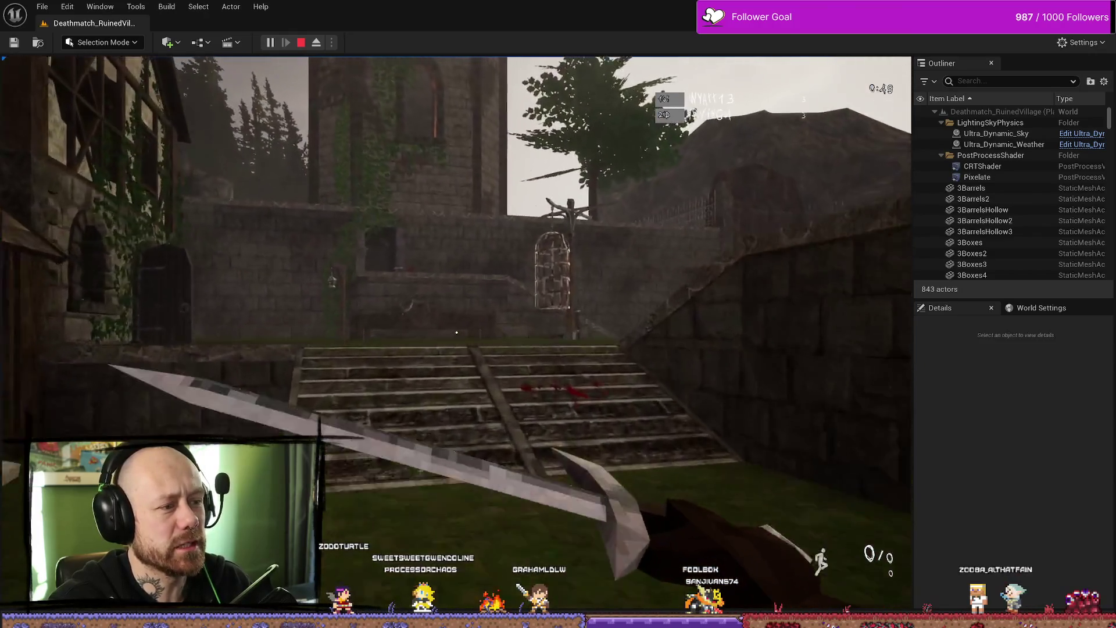
key(w)
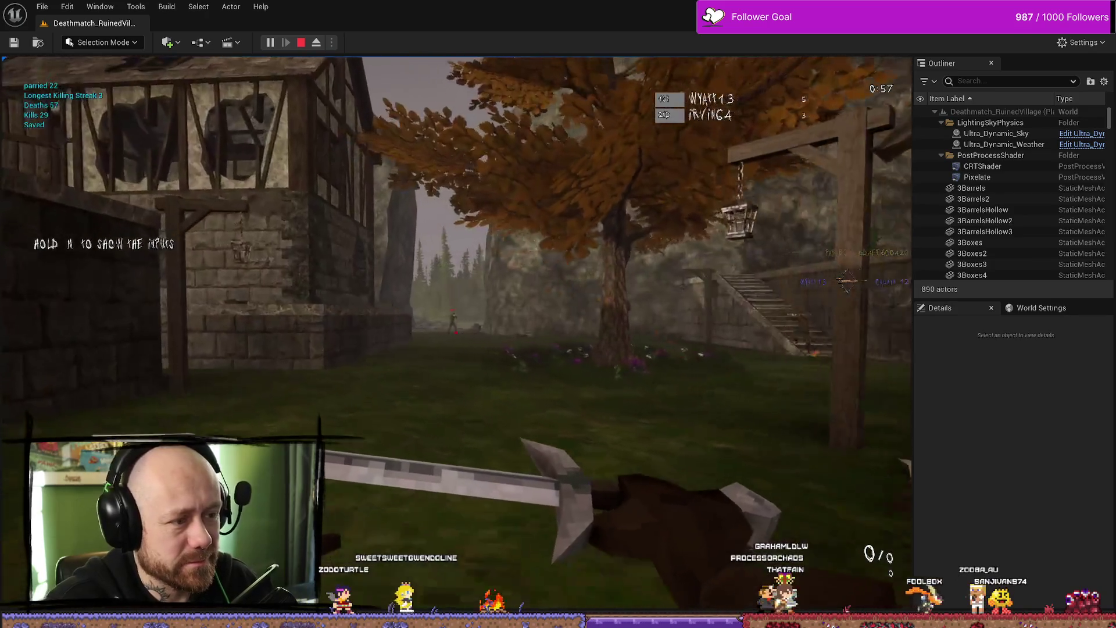
key(w)
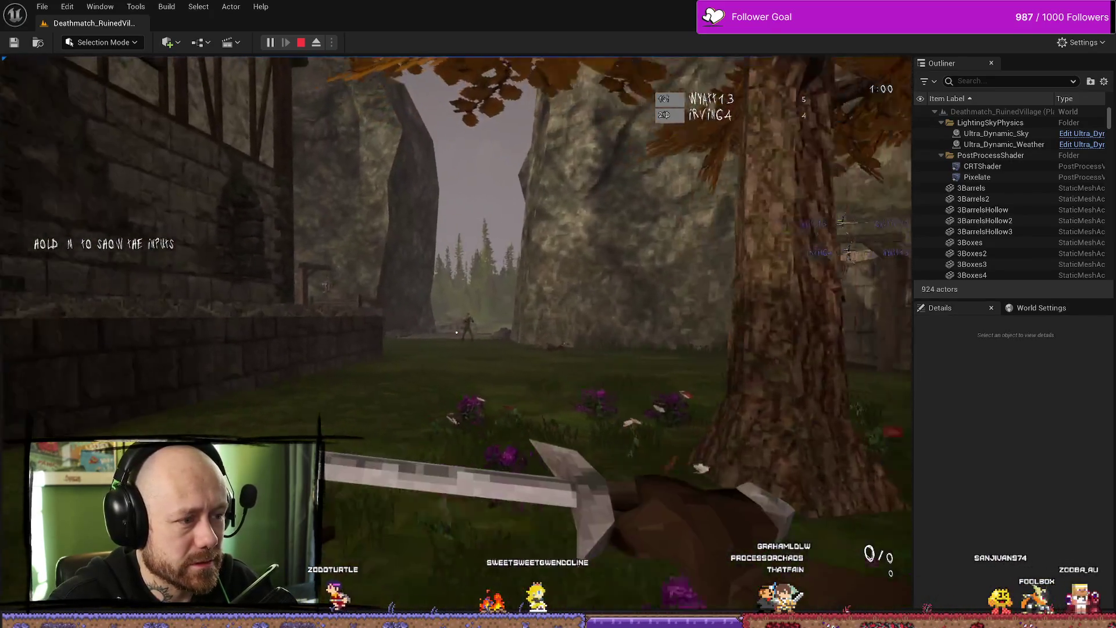
key(w)
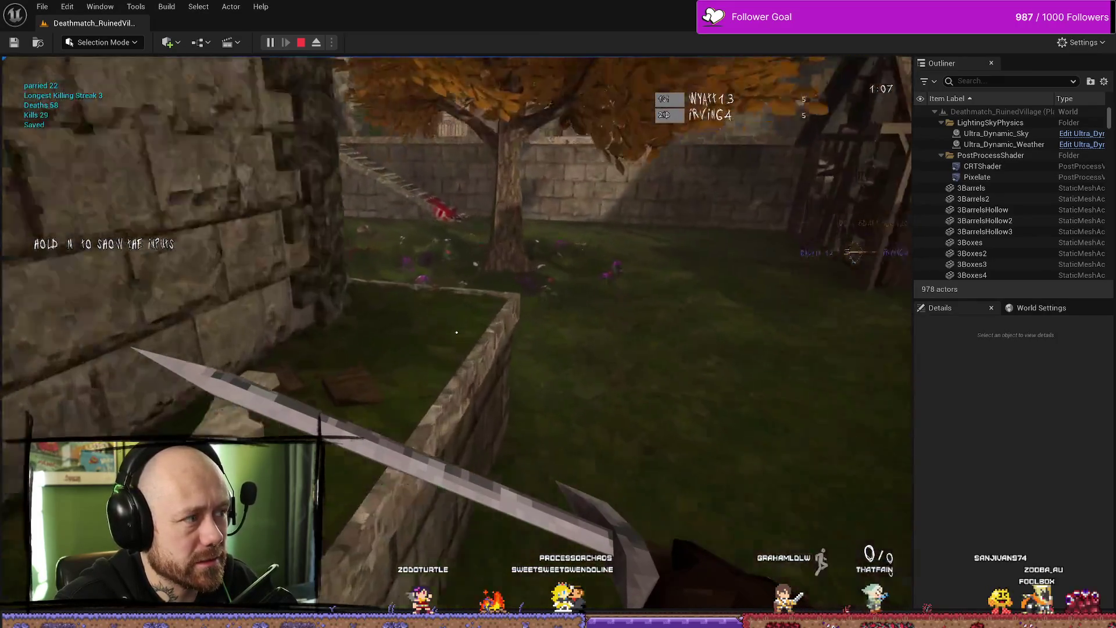
Step: Move toward the village houses and doorway, then bring the BP_PlayerCharacter editor forward
key(w)
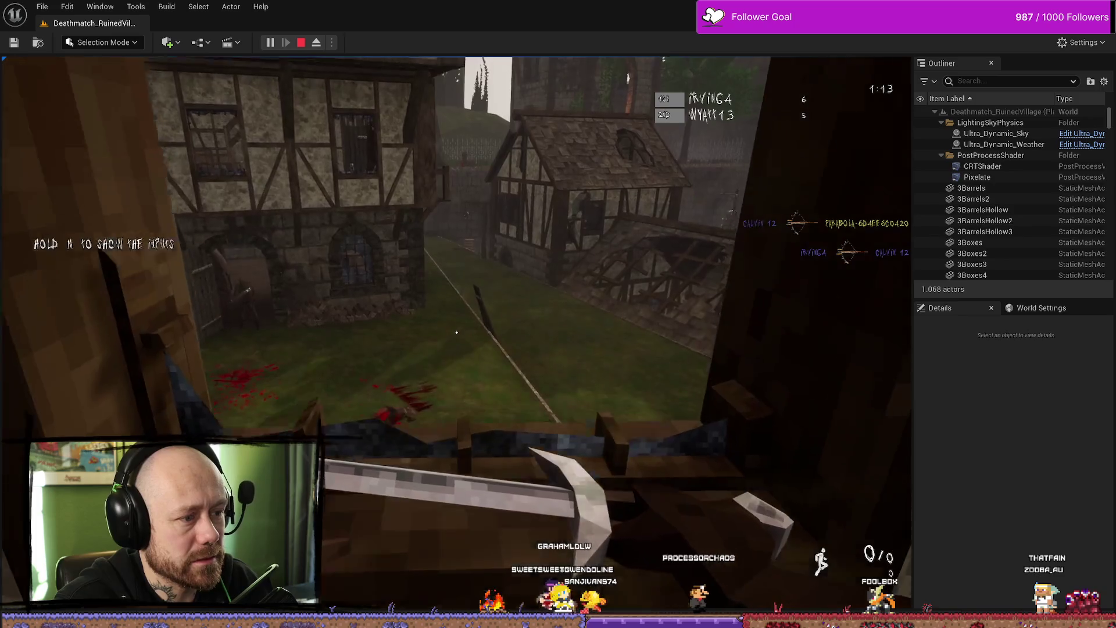
key(w)
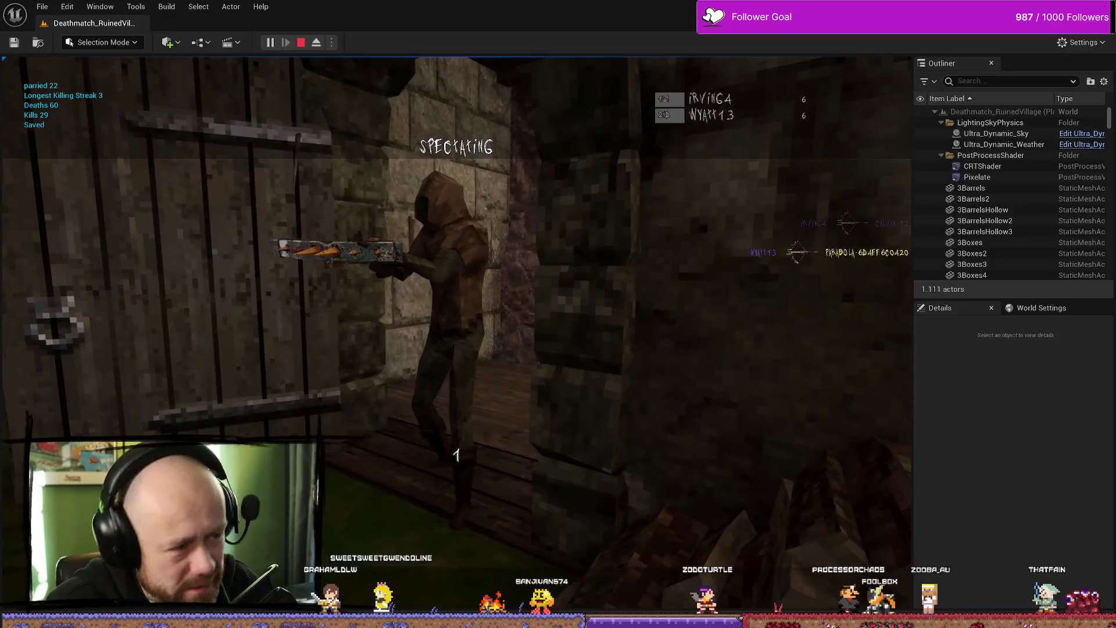
key(alt+Tab)
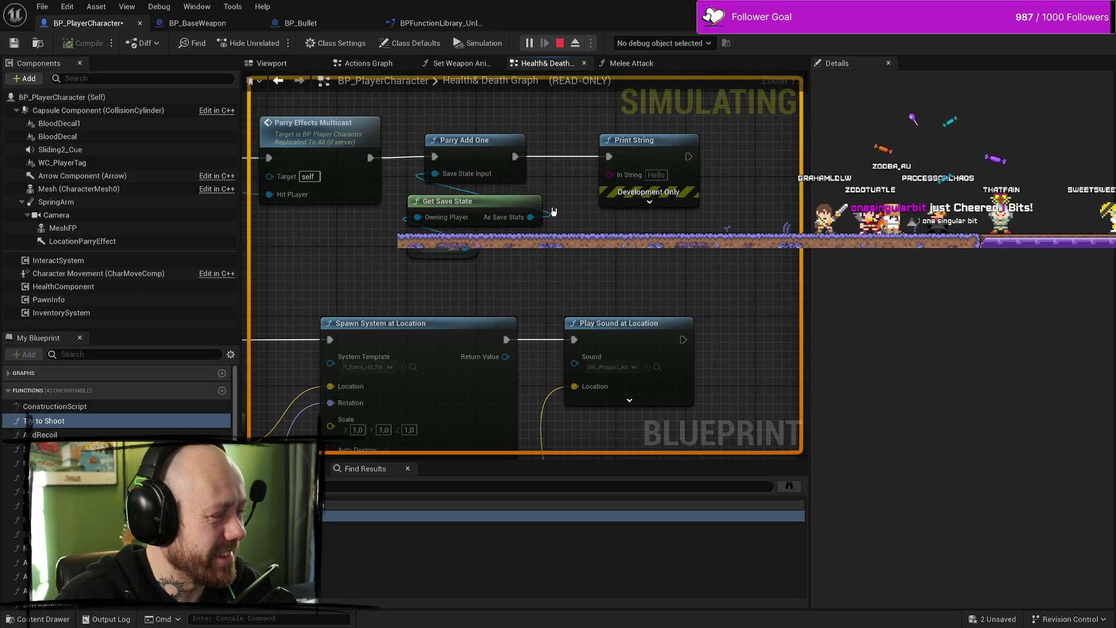
Step: Return to the running game, respawn the player and swing the sword
key(alt+Tab)
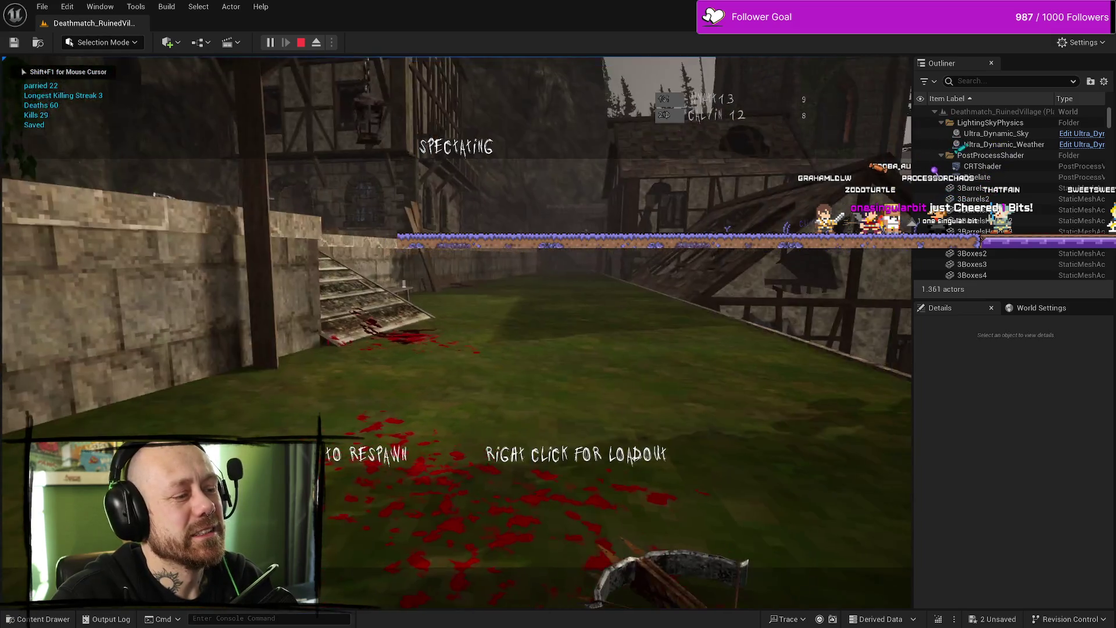
click(456, 332)
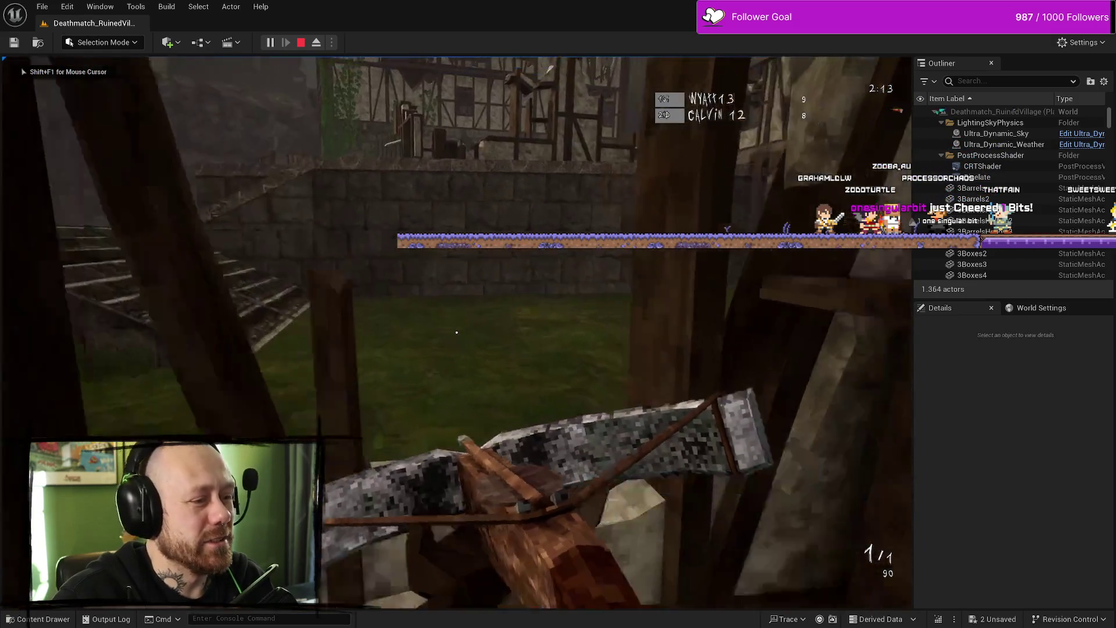
scroll(457, 332, down, 1)
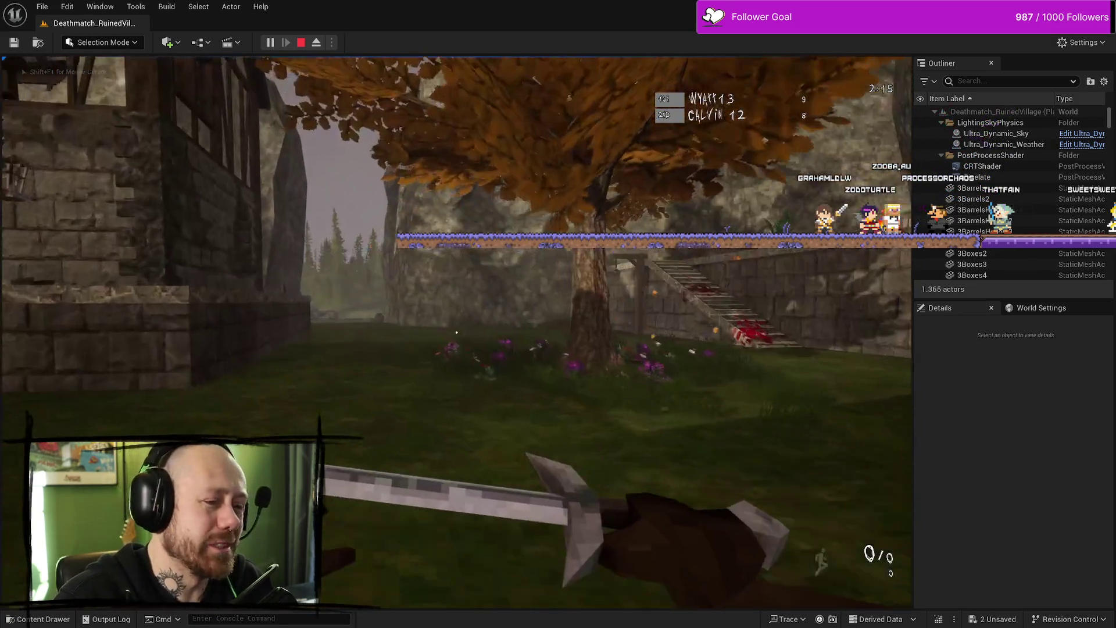
click(457, 332)
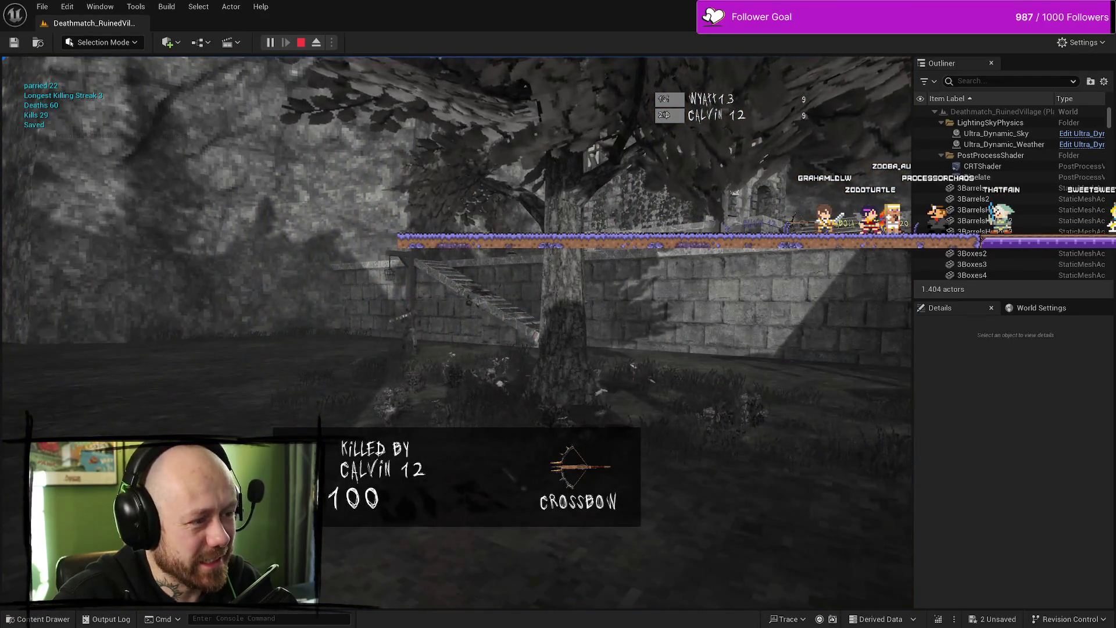
scroll(456, 332, down, 1)
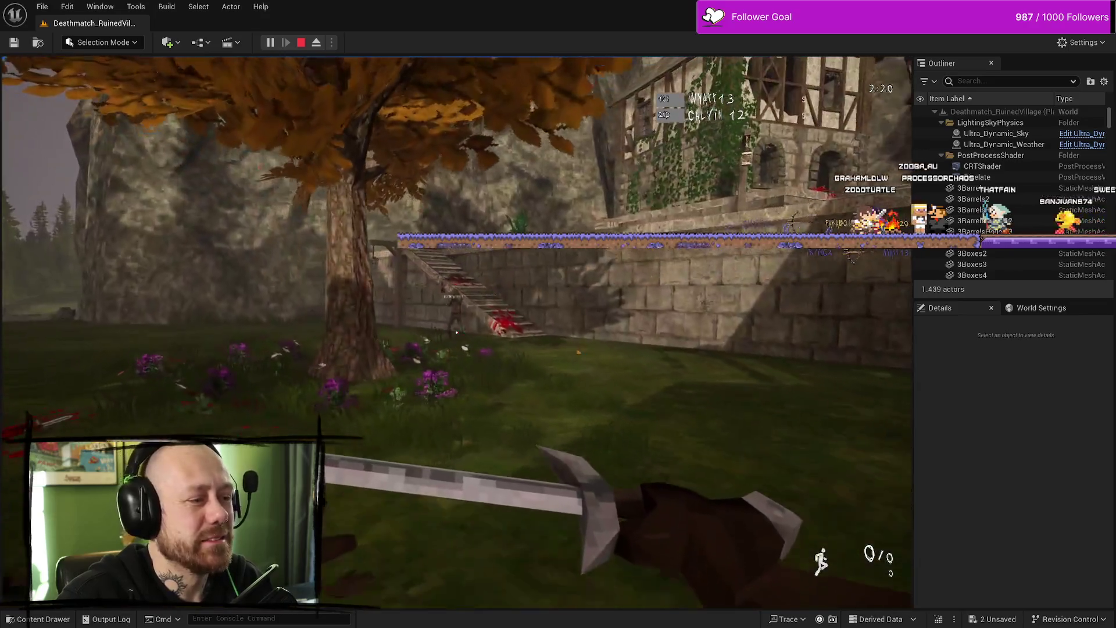
Step: Attack enemies with sword, crossbow and spear, then bring up BP_PlayerCharacter's graph
click(456, 333)
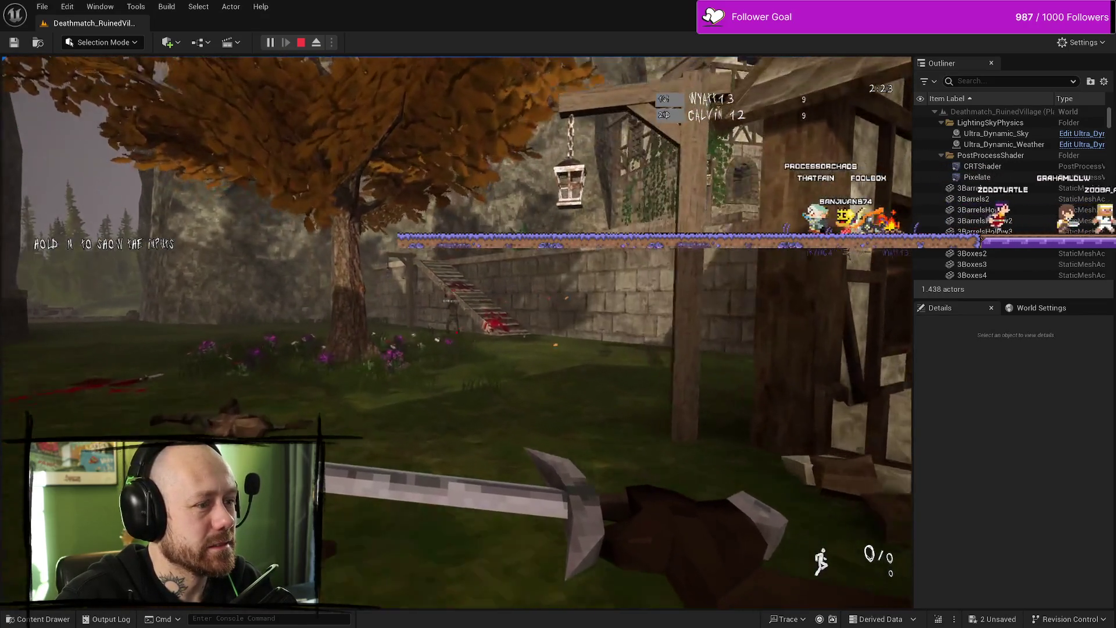
click(456, 332)
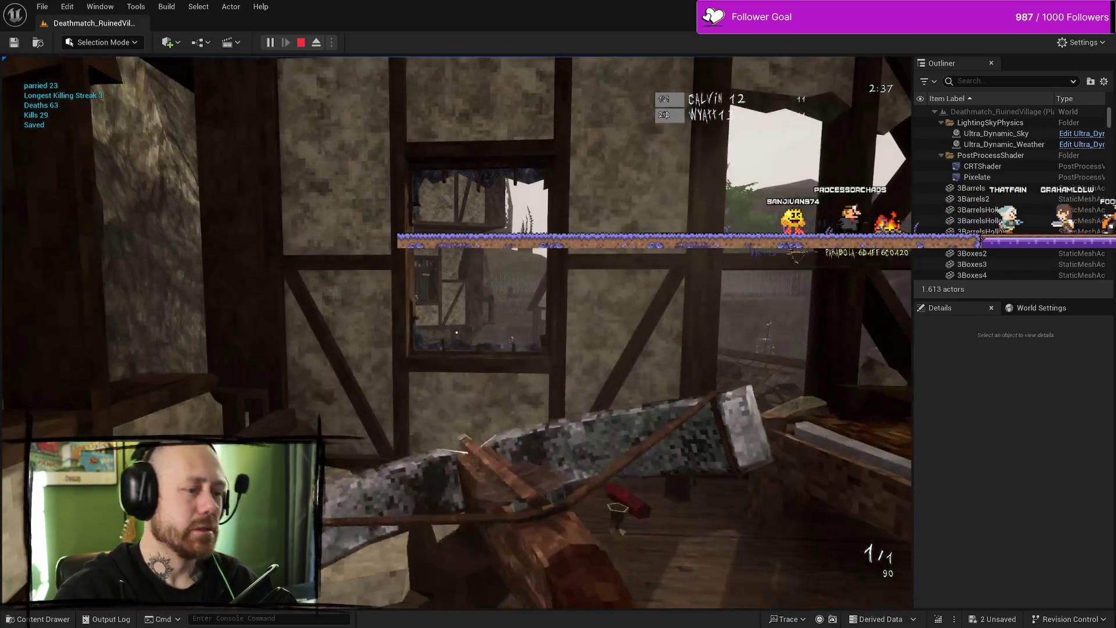
click(456, 332)
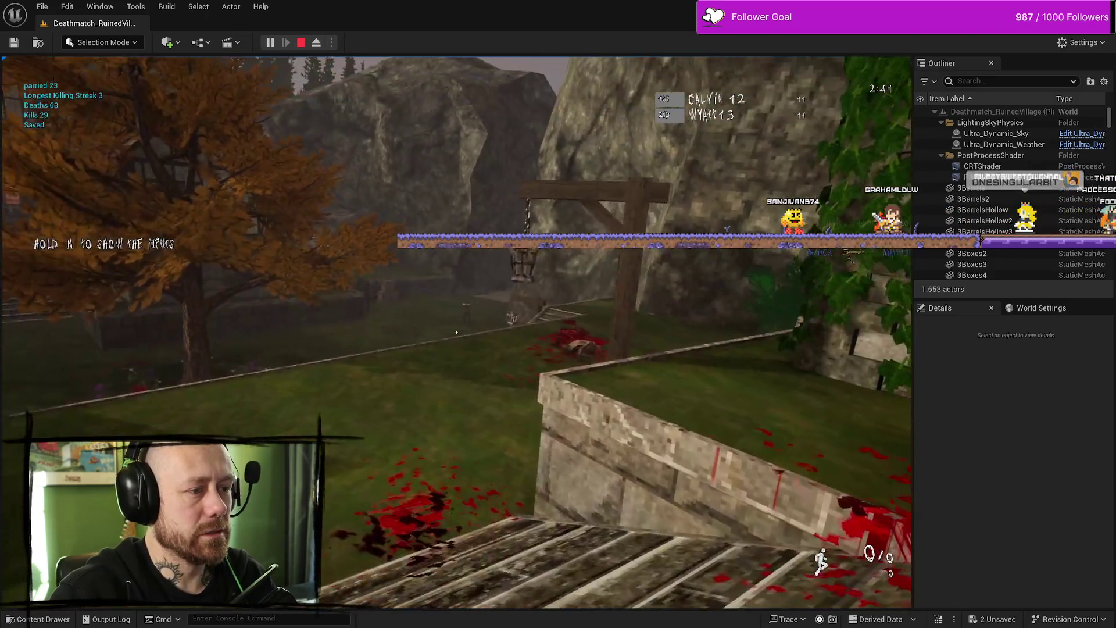
click(456, 333)
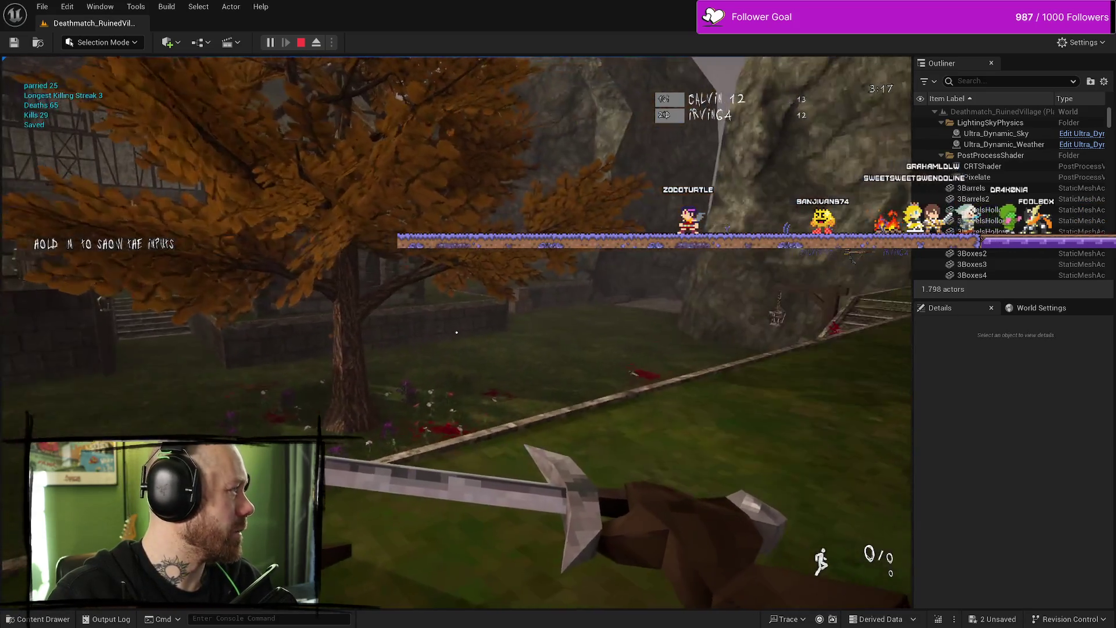
key(alt+Tab)
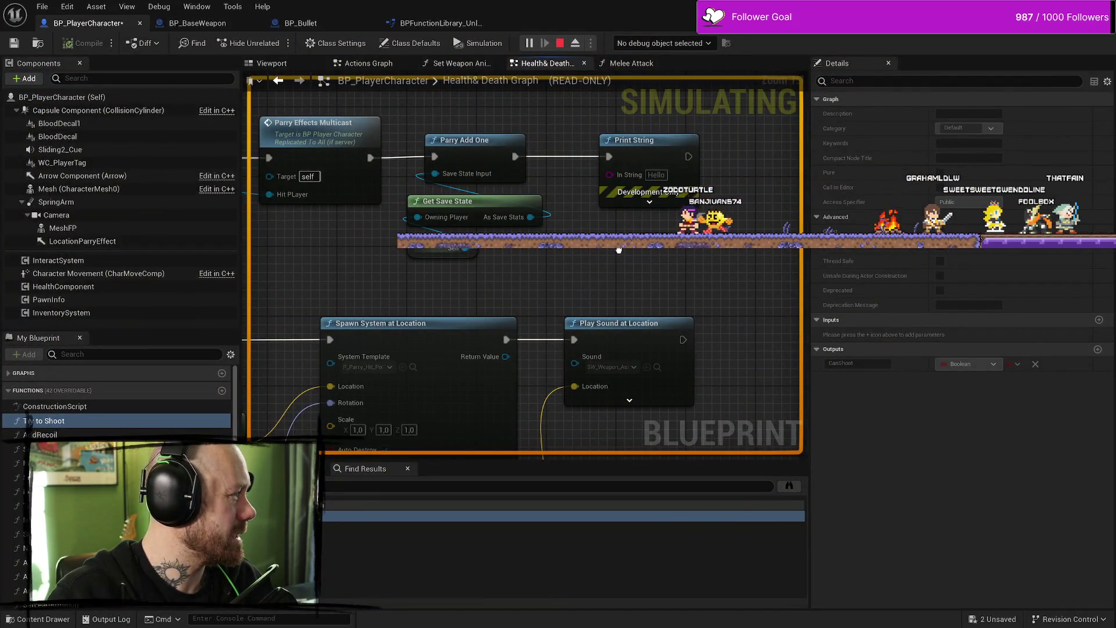
Step: Select the Print String node, stop the play session, and return to the level editor
click(651, 197)
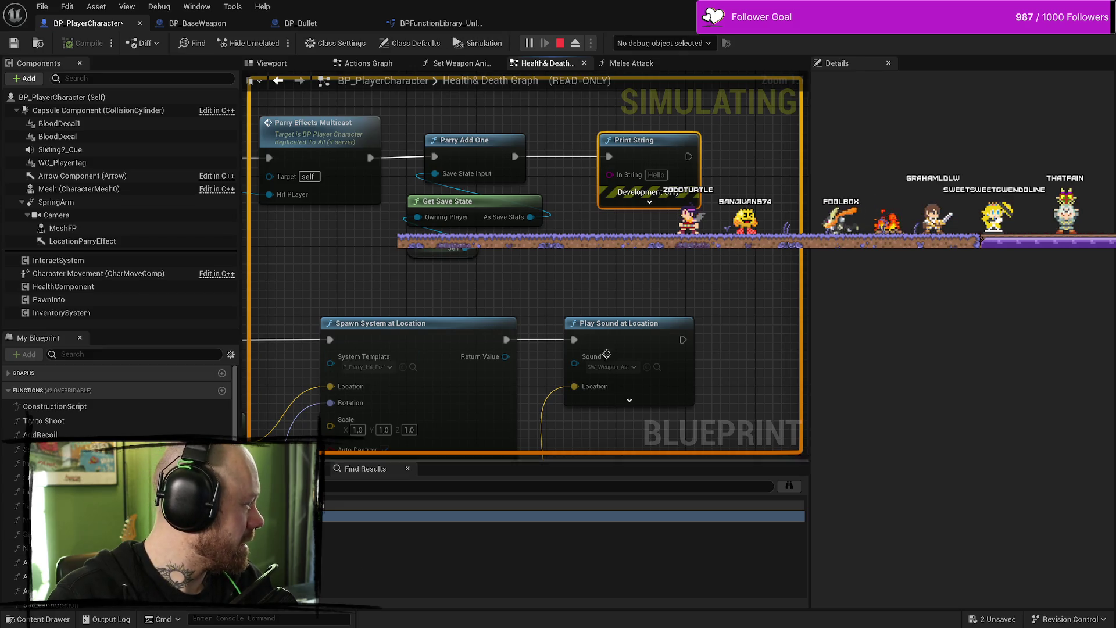
key(Escape)
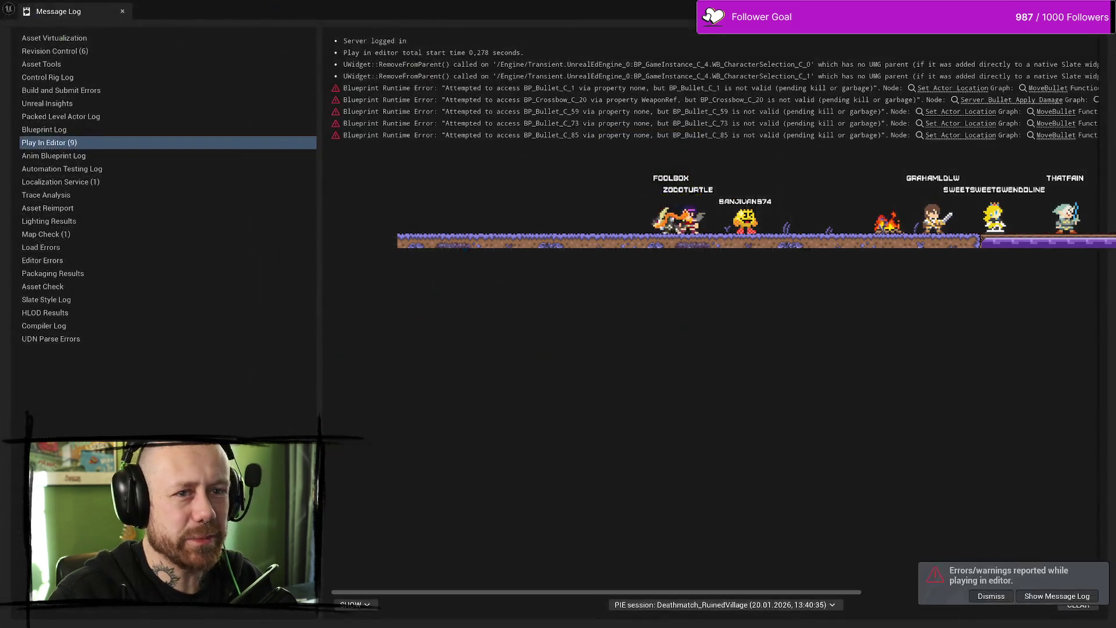
key(alt+Tab)
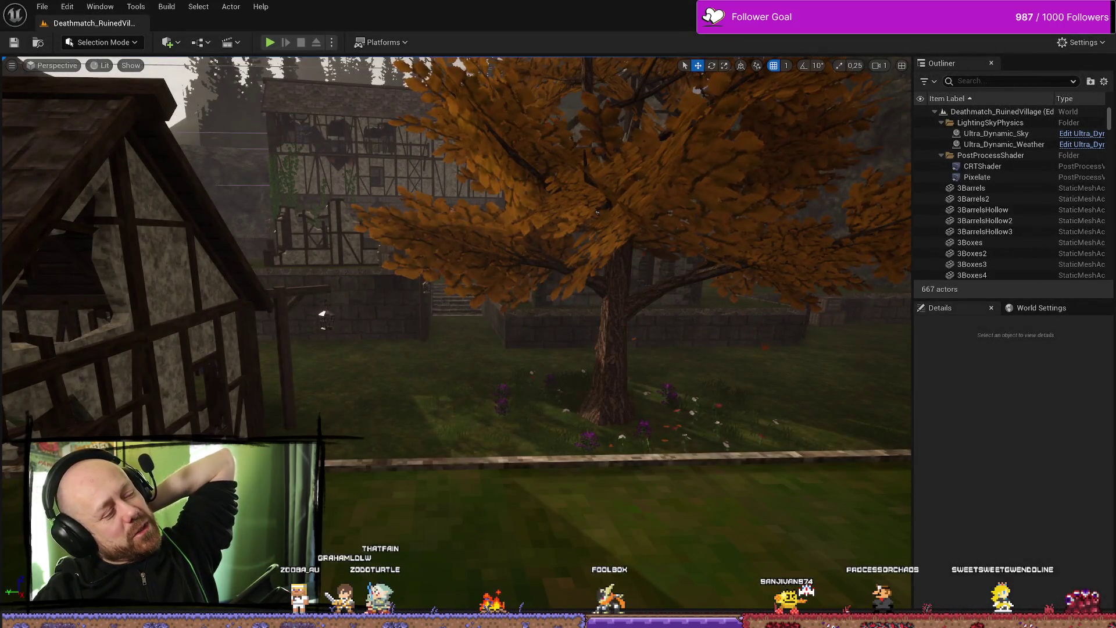
Step: Move the ParryEffectsMulticast event further left and look over the multicast chain
scroll(587, 319, down, 6)
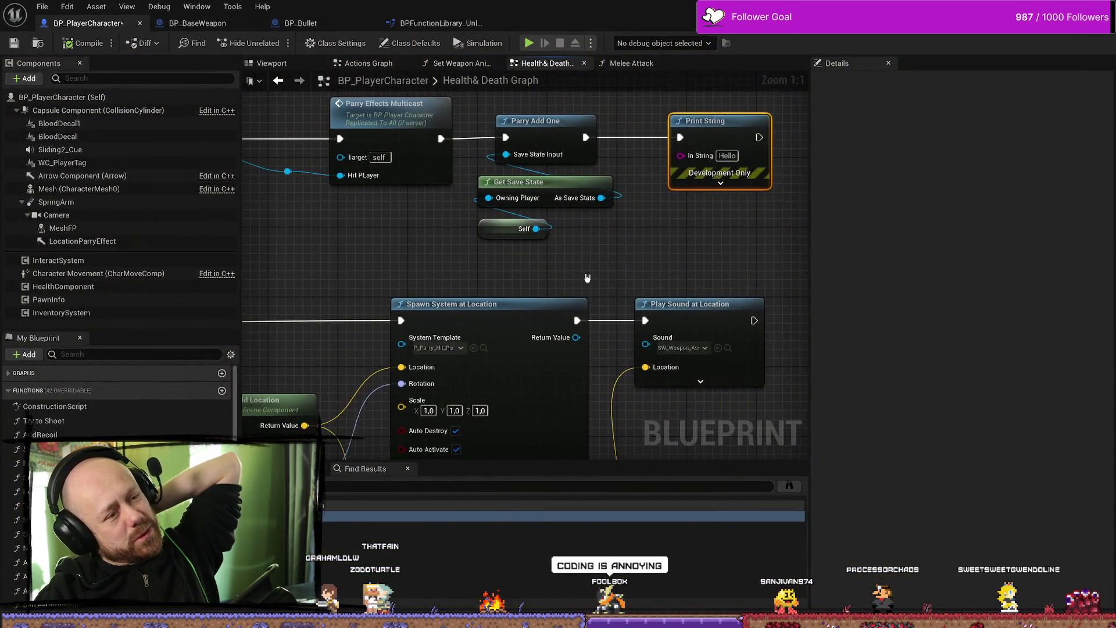
scroll(587, 319, up, 3)
mouse_move(587, 319)
mouse_down()
mouse_move(457, 226)
mouse_move(447, 240)
mouse_move(507, 250)
mouse_up()
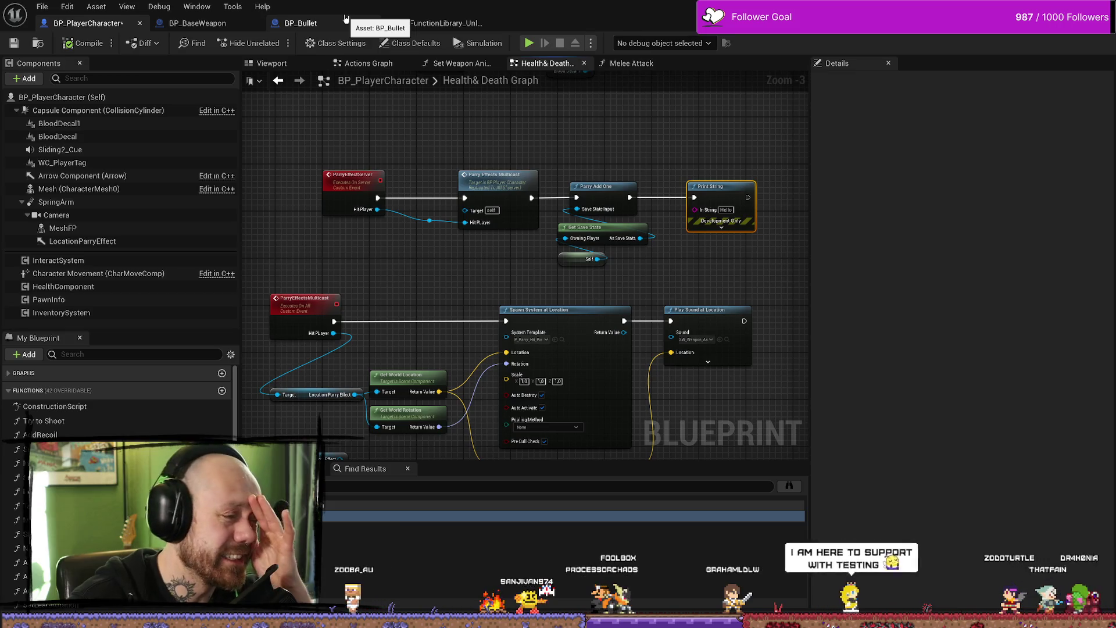
scroll(444, 219, down, 2)
scroll(451, 227, up, 2)
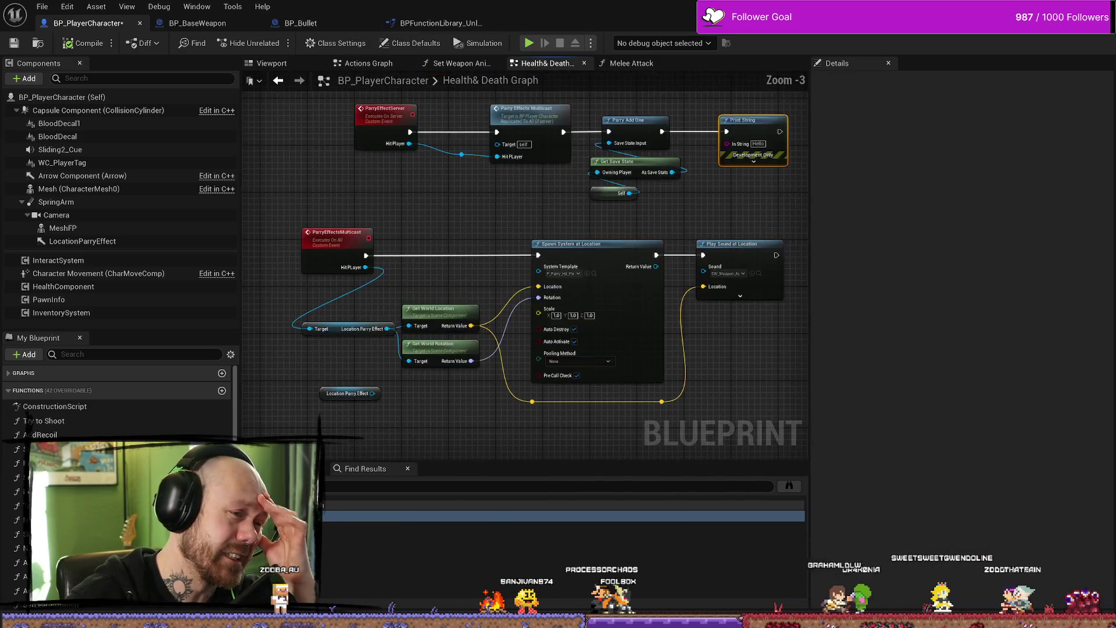
drag(360, 208, 274, 205)
mouse_move(489, 214)
mouse_down()
mouse_move(584, 193)
mouse_move(468, 186)
mouse_up()
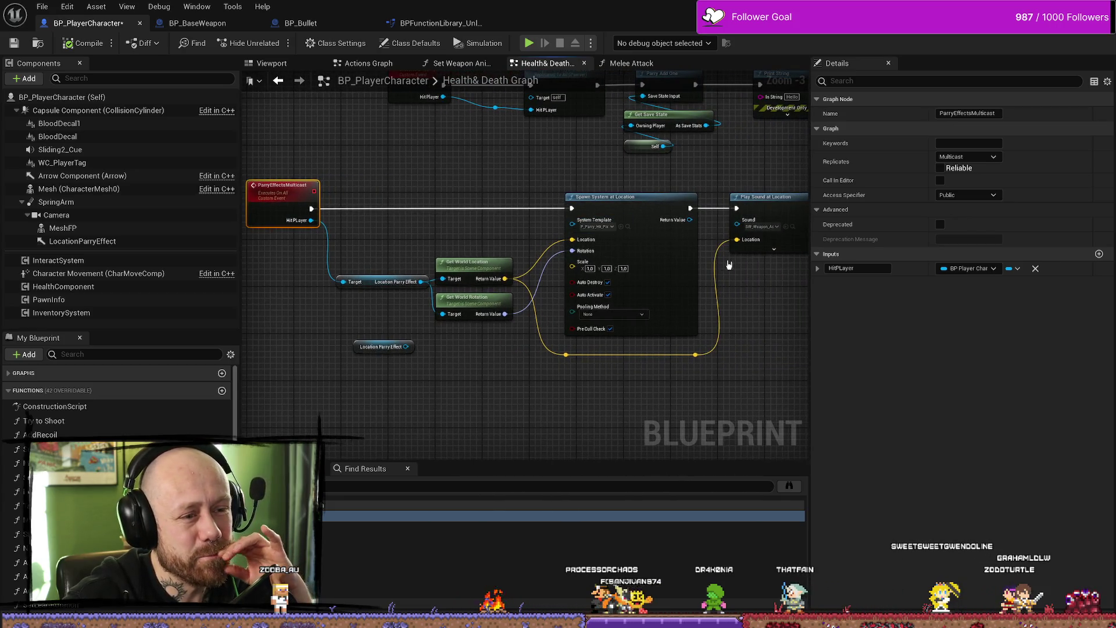
drag(729, 265, 715, 233)
Step: Shift the location wire's reroute knot left, then compile and save BP_PlayerCharacter
click(622, 317)
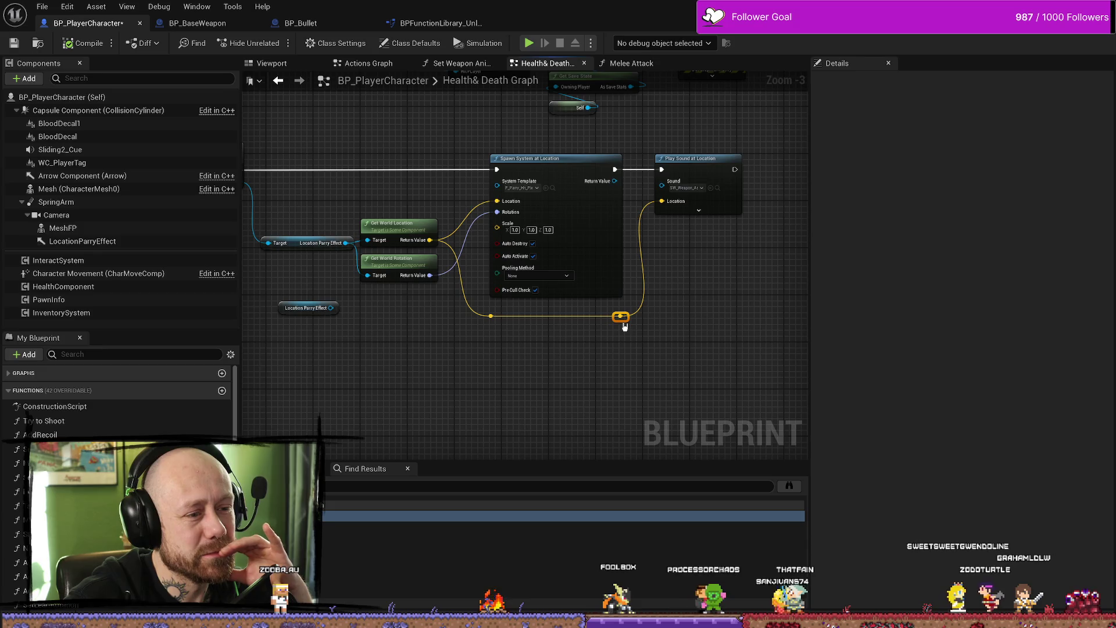
mouse_move(622, 316)
mouse_down()
mouse_move(492, 317)
mouse_move(513, 321)
mouse_up()
click(669, 163)
drag(364, 295, 446, 295)
mouse_move(506, 209)
mouse_down()
mouse_move(439, 291)
mouse_move(481, 256)
mouse_up()
scroll(481, 256, up, 2)
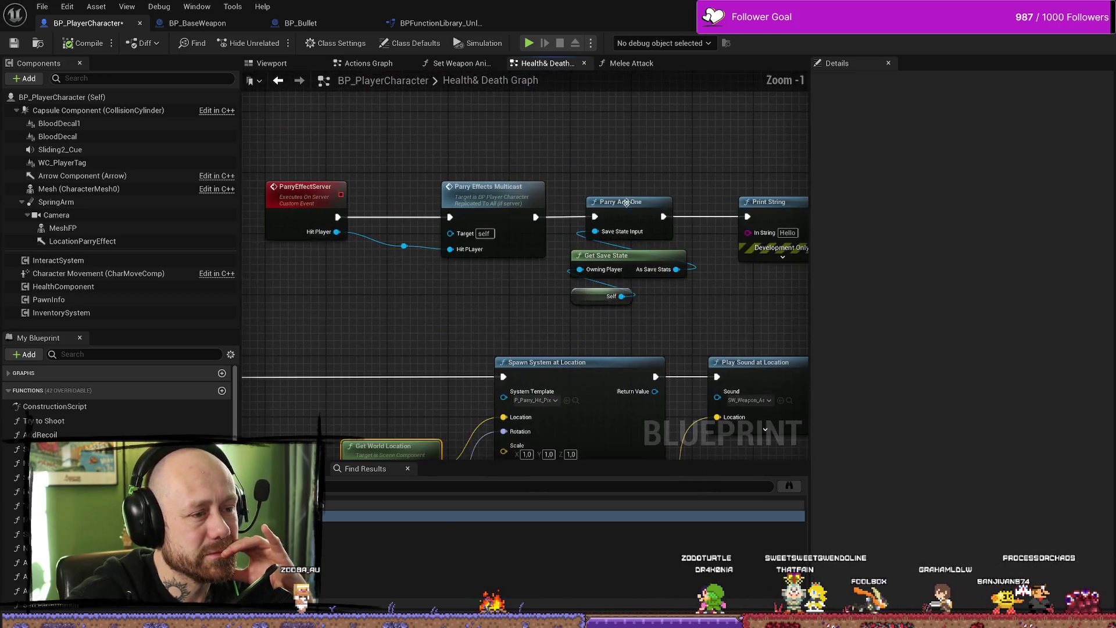
scroll(633, 184, down, 1)
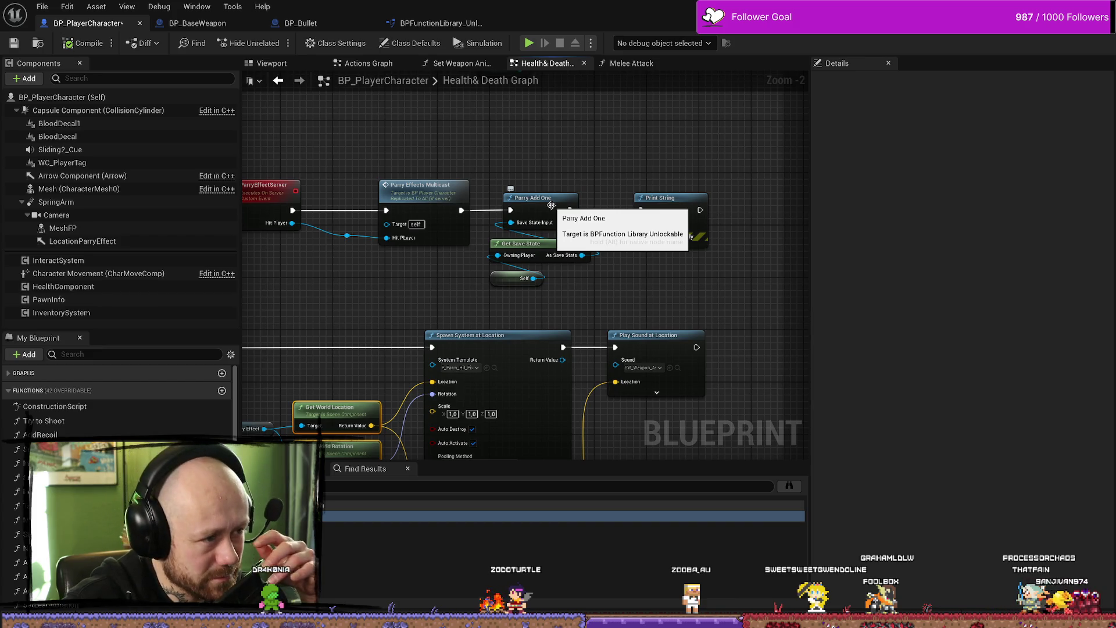
click(607, 159)
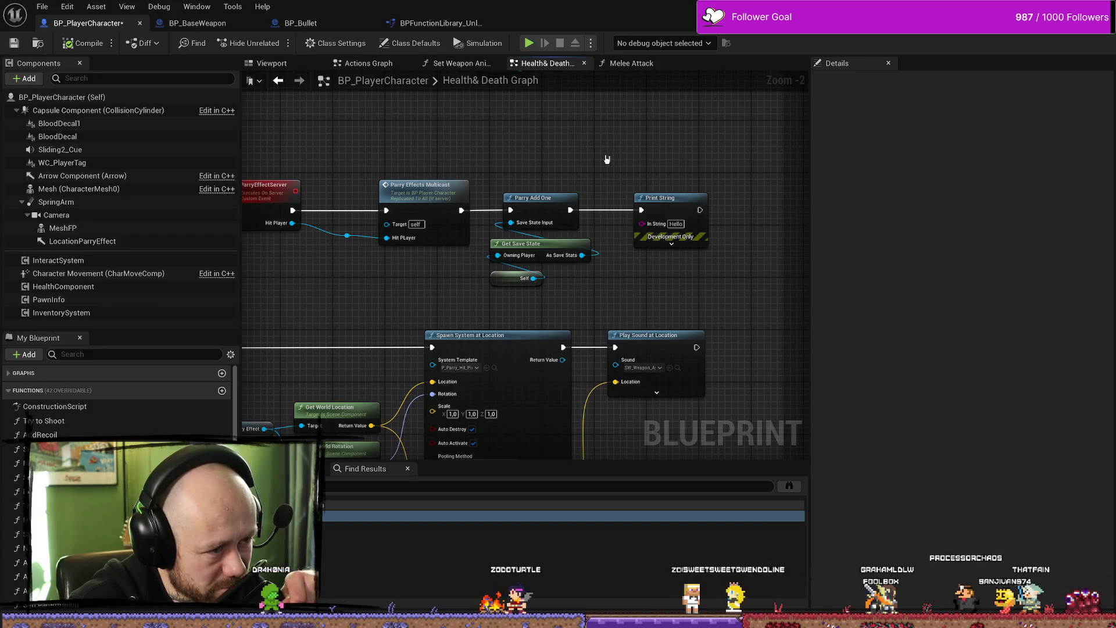
click(79, 46)
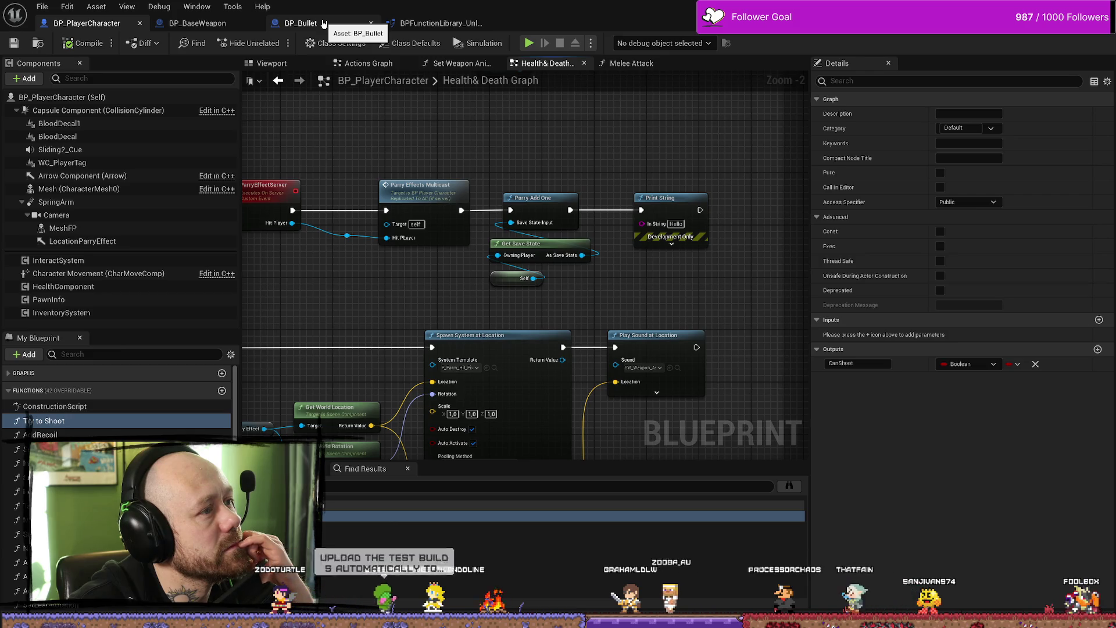
Step: Open BP_Bullet's Handle Hit graph and inspect its Cast, Branch, Contains and Parry Effect Server nodes
click(324, 24)
mouse_move(362, 152)
mouse_down()
mouse_move(658, 156)
mouse_move(777, 175)
mouse_up()
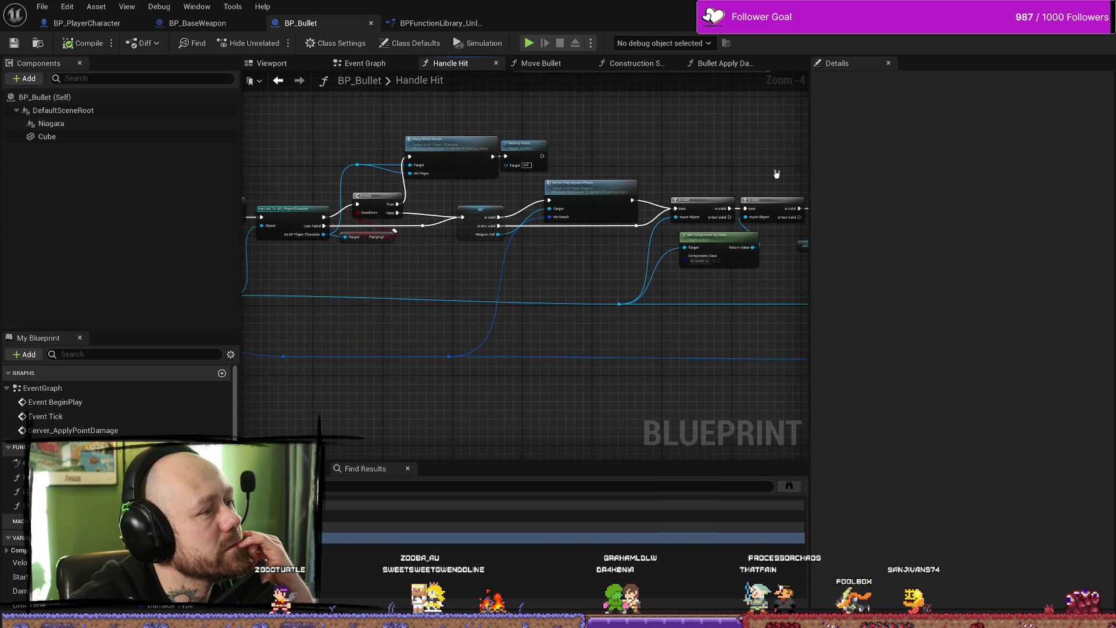
drag(547, 175, 644, 183)
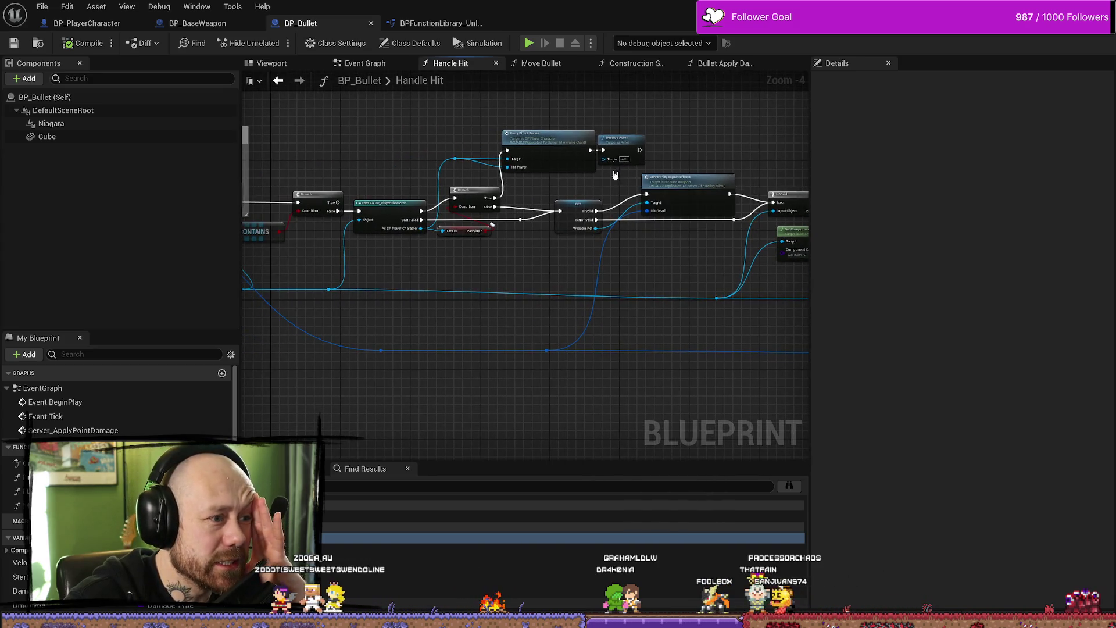
scroll(615, 174, up, 2)
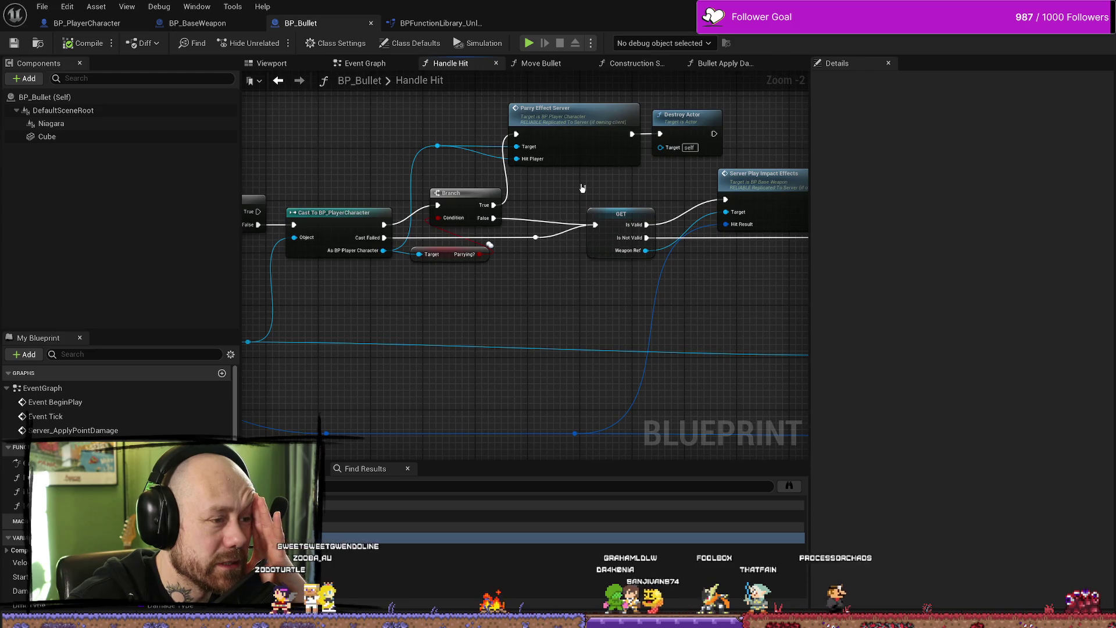
drag(583, 188, 577, 216)
scroll(592, 228, down, 1)
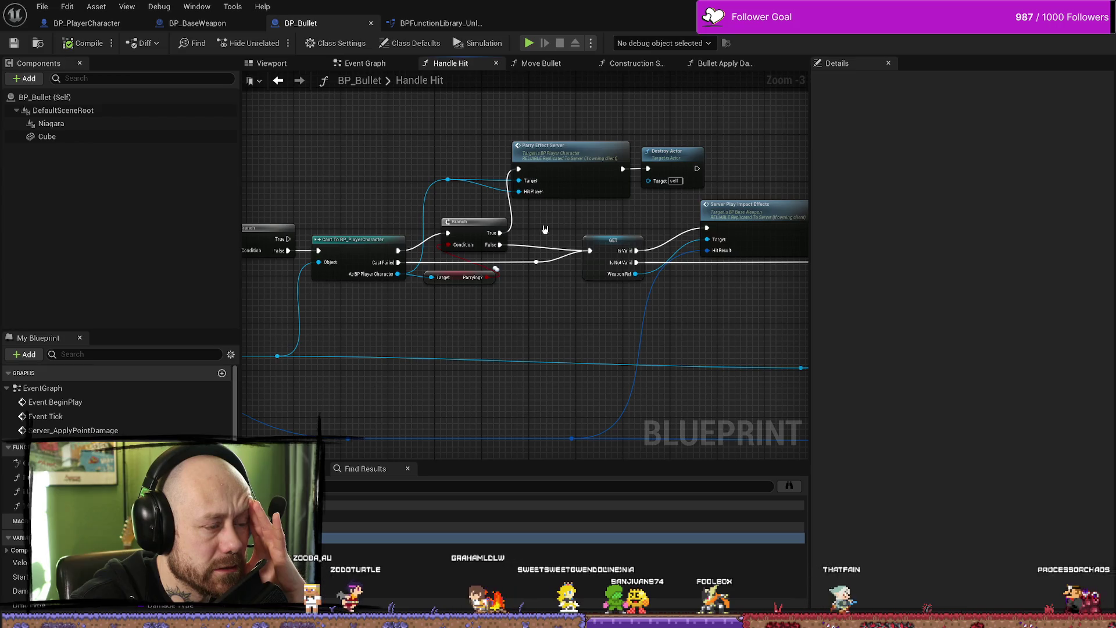
mouse_move(475, 223)
mouse_down()
mouse_move(506, 196)
mouse_move(680, 179)
mouse_move(580, 179)
mouse_up()
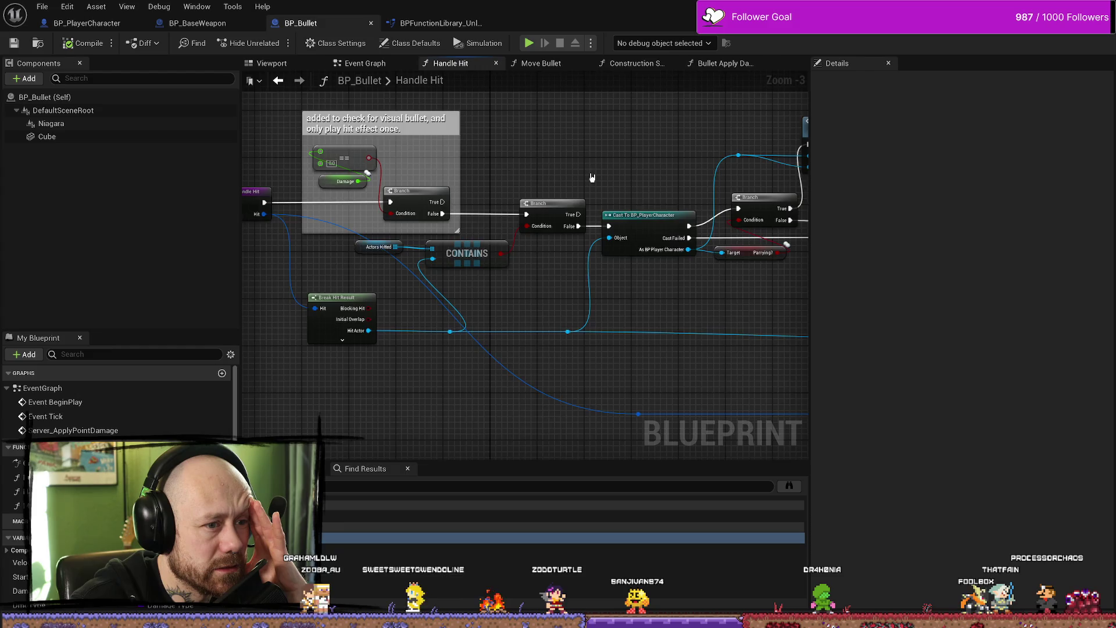
drag(592, 177, 459, 170)
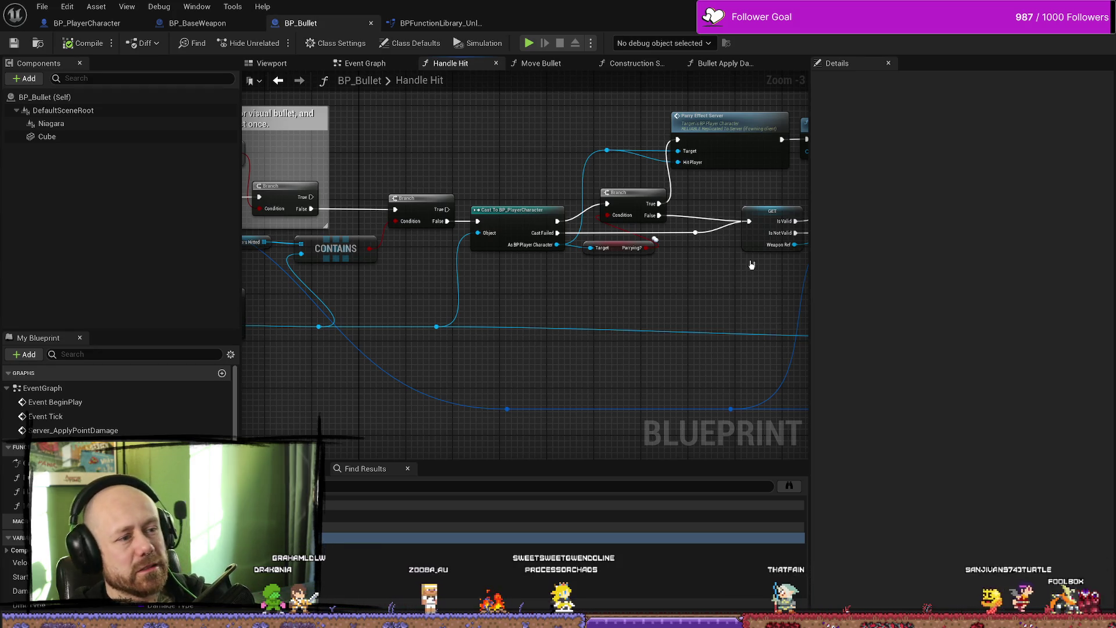
Step: Drag the Details splitter right and the My Blueprint splitter left to widen the Handle Hit graph
scroll(645, 282, down, 7)
scroll(657, 285, up, 7)
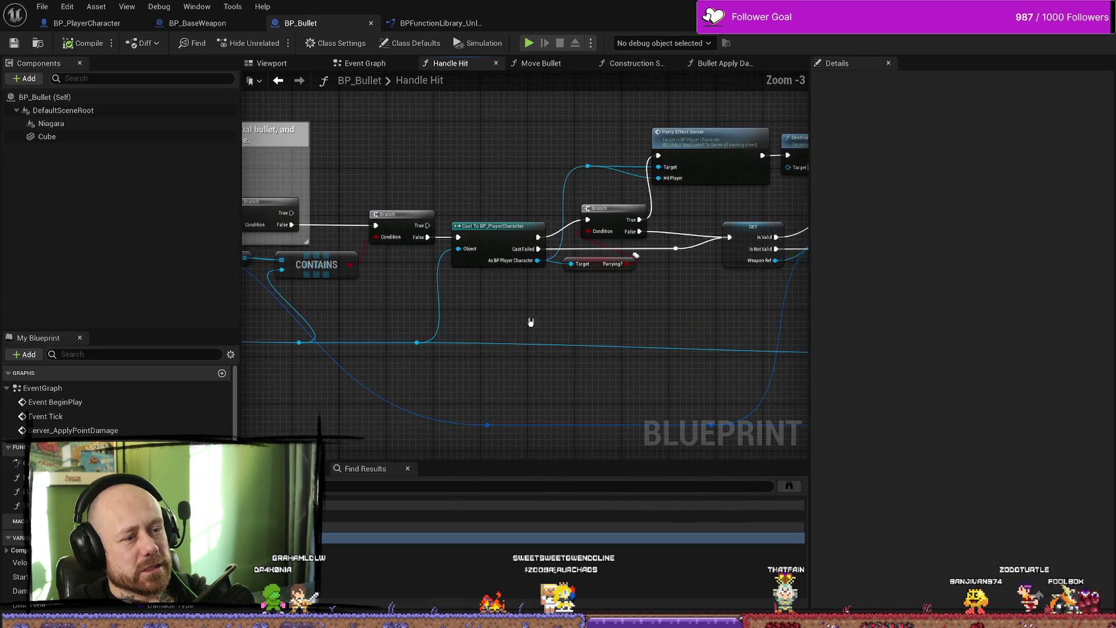
scroll(662, 303, down, 2)
drag(815, 219, 1057, 221)
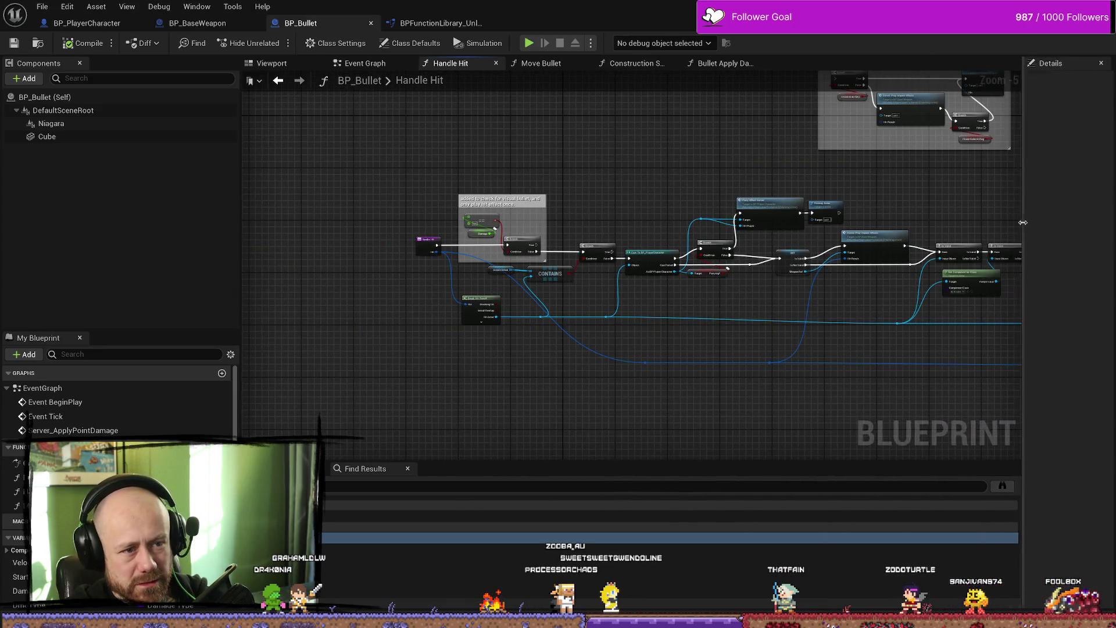
scroll(768, 318, up, 1)
mouse_move(637, 314)
mouse_down()
mouse_move(646, 304)
mouse_move(619, 311)
mouse_move(807, 343)
mouse_move(777, 337)
mouse_up()
scroll(680, 323, up, 1)
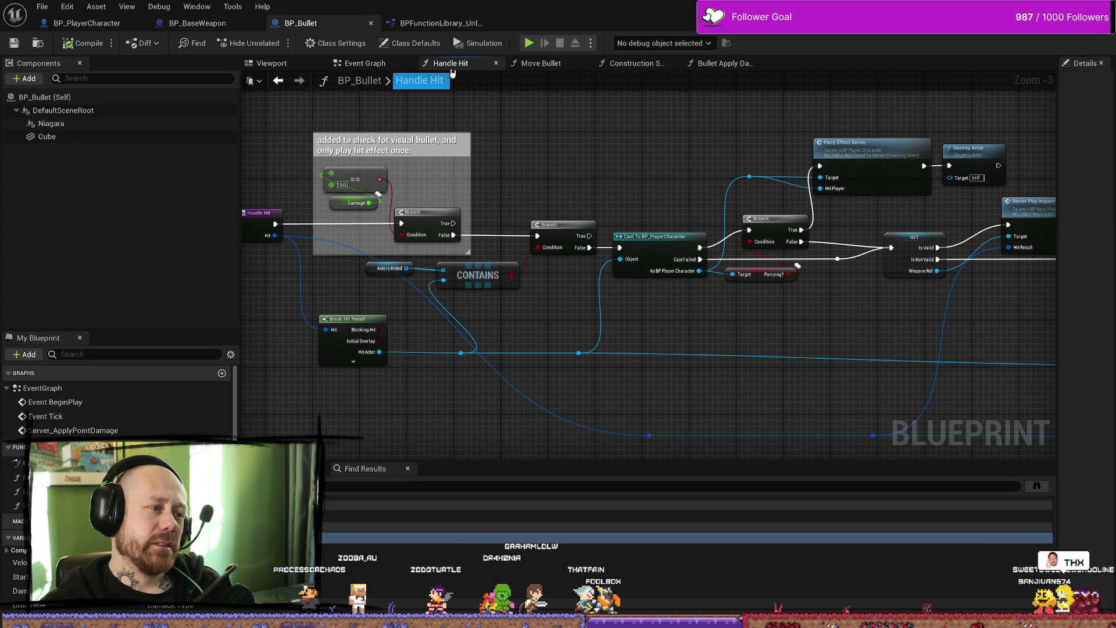
drag(246, 143, 138, 143)
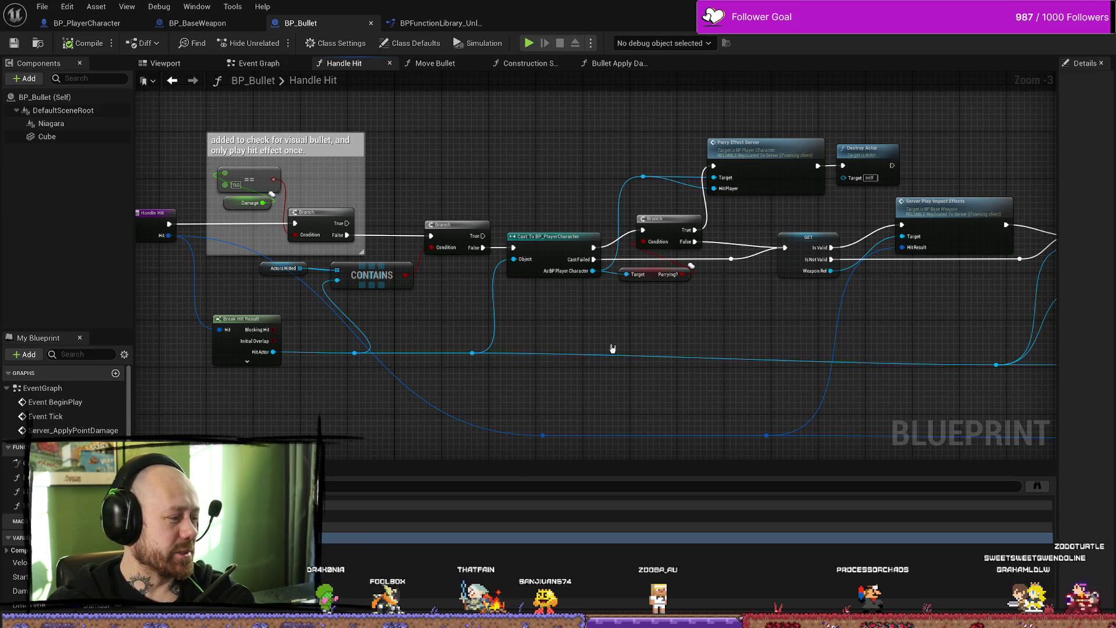
Step: Review Handle Hit's Is Valid and Get Component by Class nodes, moving LENGTH beside ADDUNIQUE
mouse_move(506, 352)
mouse_down()
mouse_move(643, 317)
mouse_move(733, 321)
mouse_up()
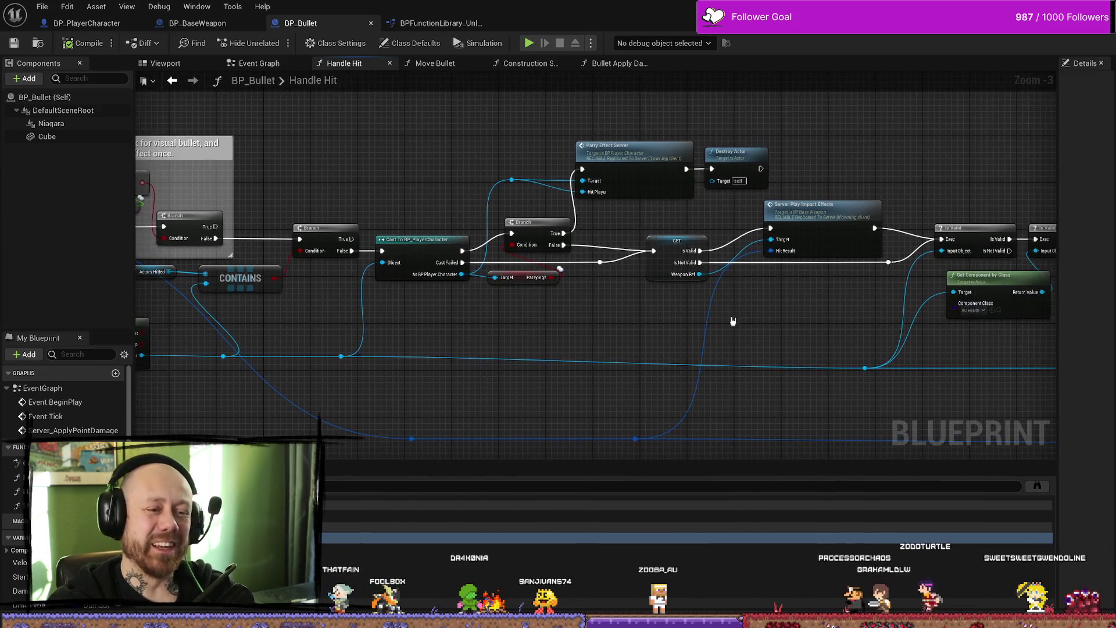
scroll(733, 321, down, 2)
drag(887, 324, 726, 328)
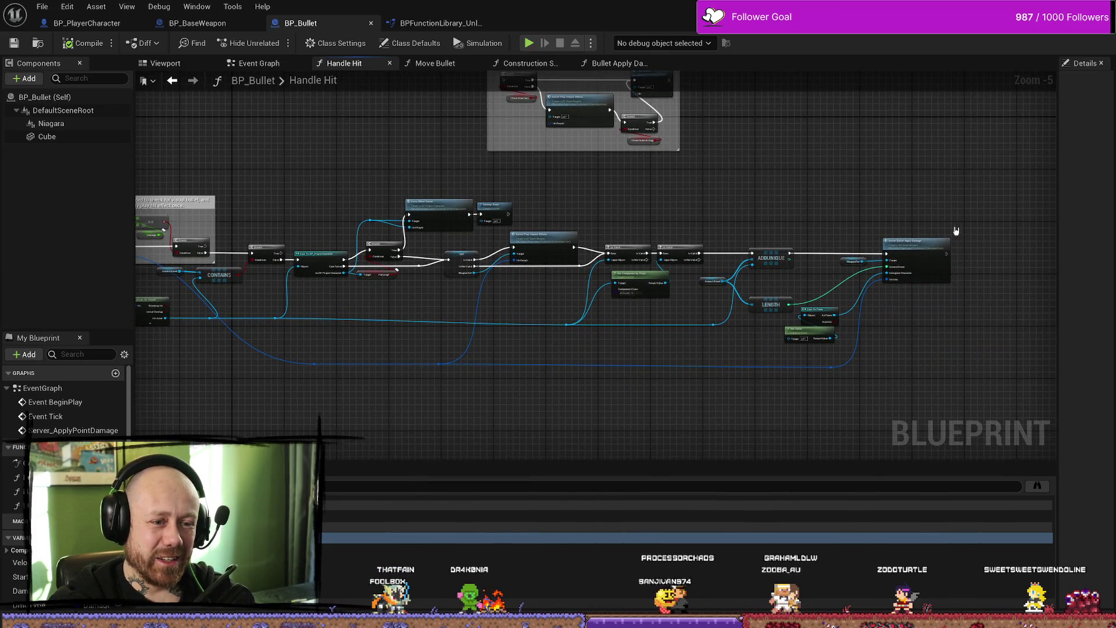
scroll(826, 290, up, 3)
mouse_move(885, 242)
mouse_down()
mouse_move(883, 195)
mouse_move(815, 244)
mouse_move(660, 239)
mouse_move(723, 356)
mouse_move(587, 318)
mouse_move(673, 302)
mouse_move(633, 304)
mouse_up()
scroll(723, 356, down, 2)
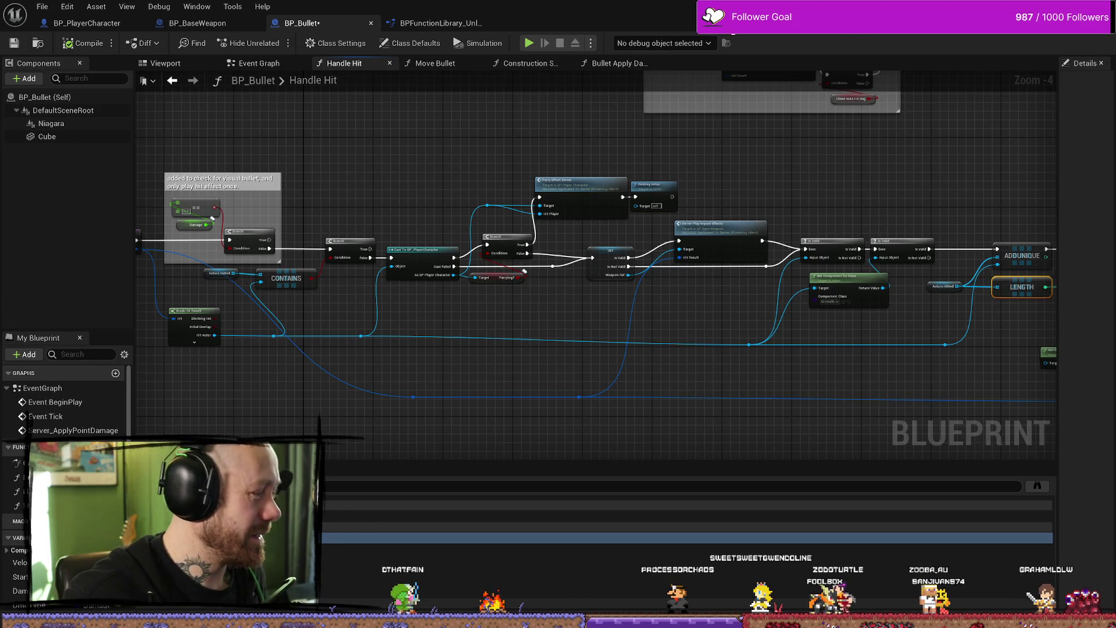
drag(832, 372, 825, 351)
scroll(705, 278, up, 1)
drag(705, 279, 780, 326)
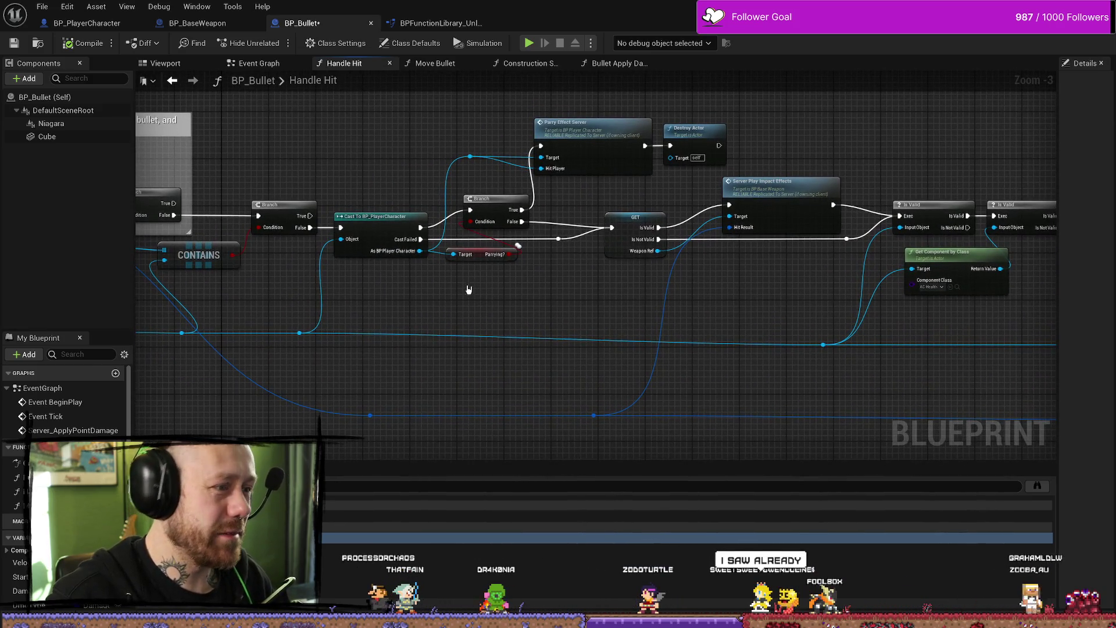
drag(527, 306, 568, 317)
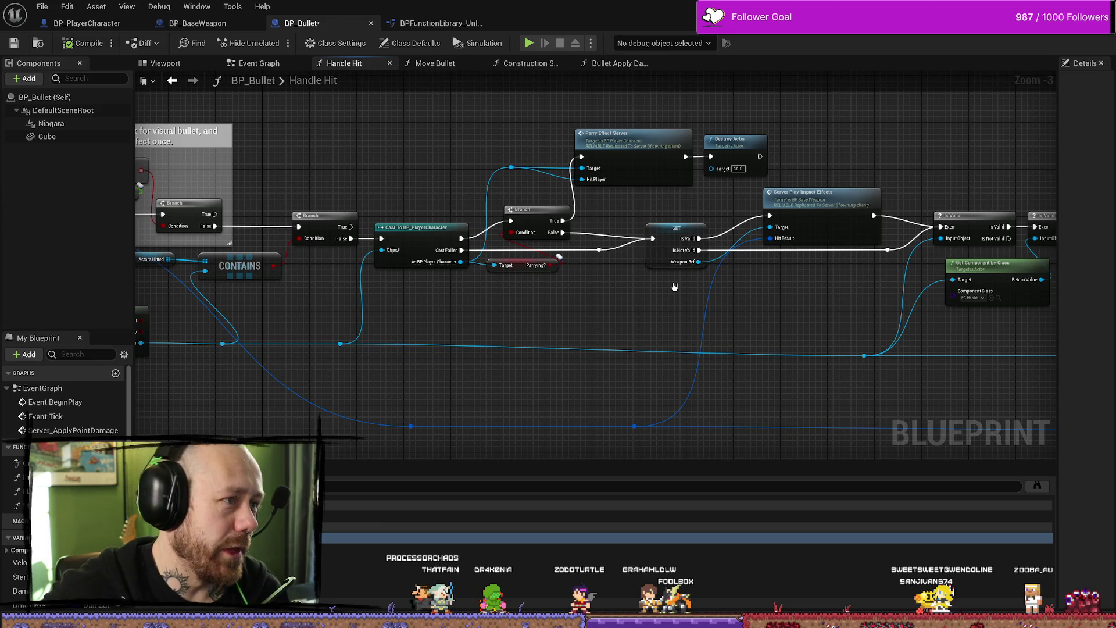
Step: Return to BP_PlayerCharacter's Health & Death Graph and frame the ParryEffectServer event and Hit Player reroute
click(236, 26)
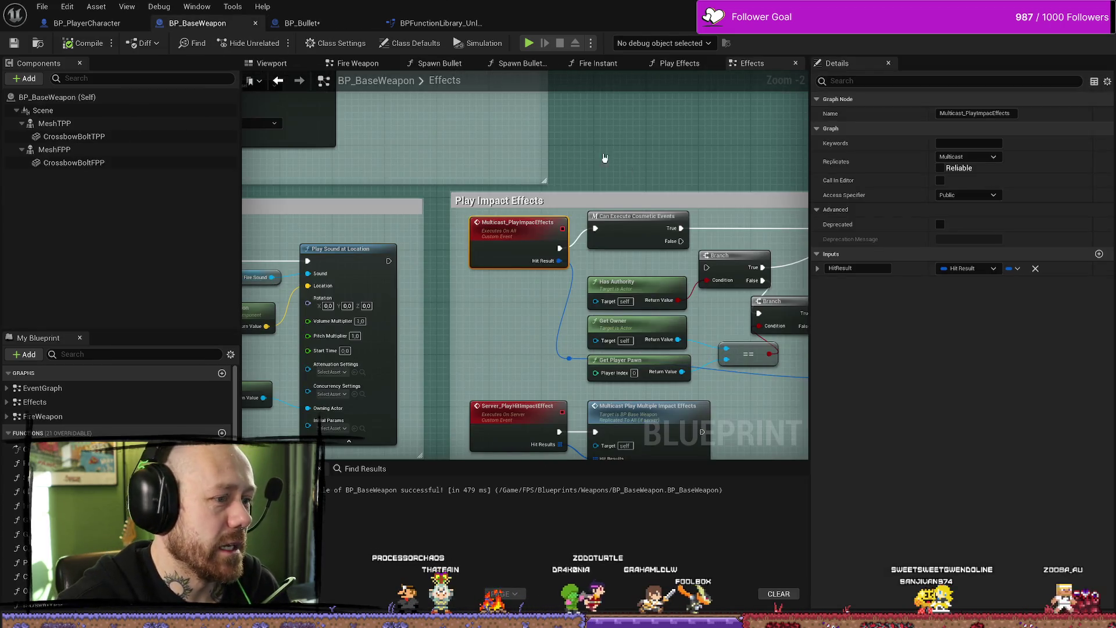
click(87, 22)
mouse_move(380, 177)
mouse_down()
mouse_move(407, 131)
mouse_move(420, 180)
mouse_move(425, 168)
mouse_up()
scroll(461, 264, up, 1)
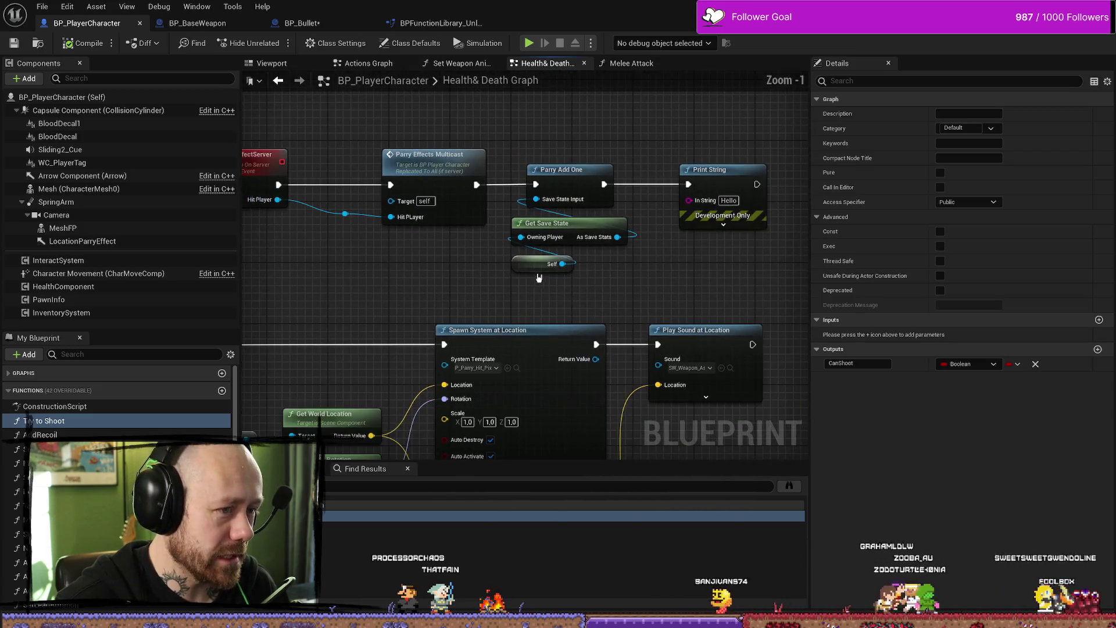
drag(460, 265, 532, 307)
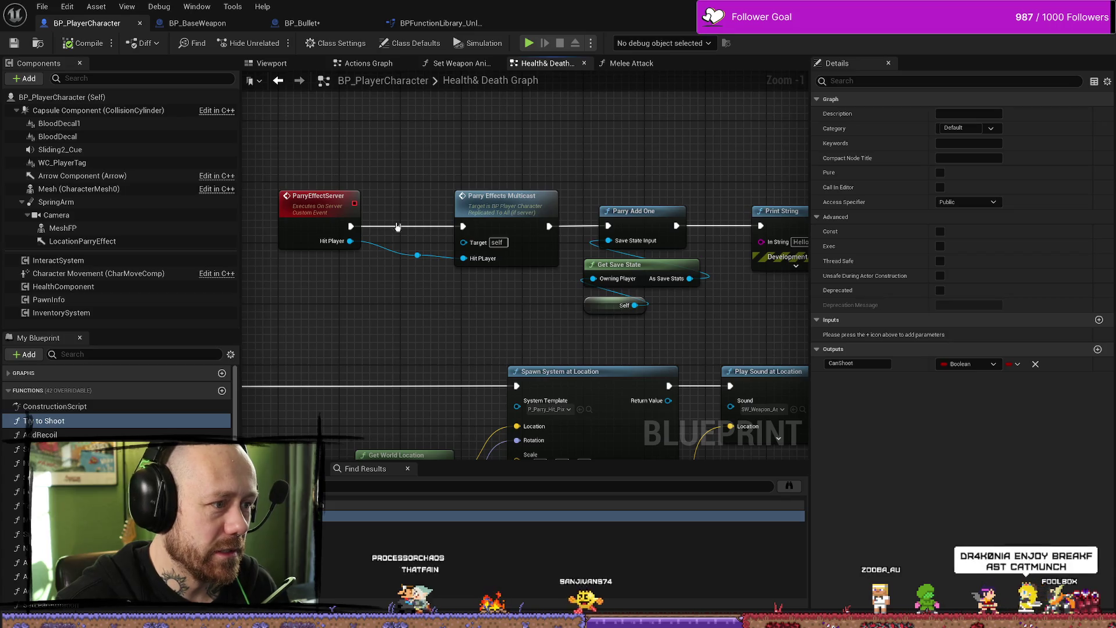
click(418, 256)
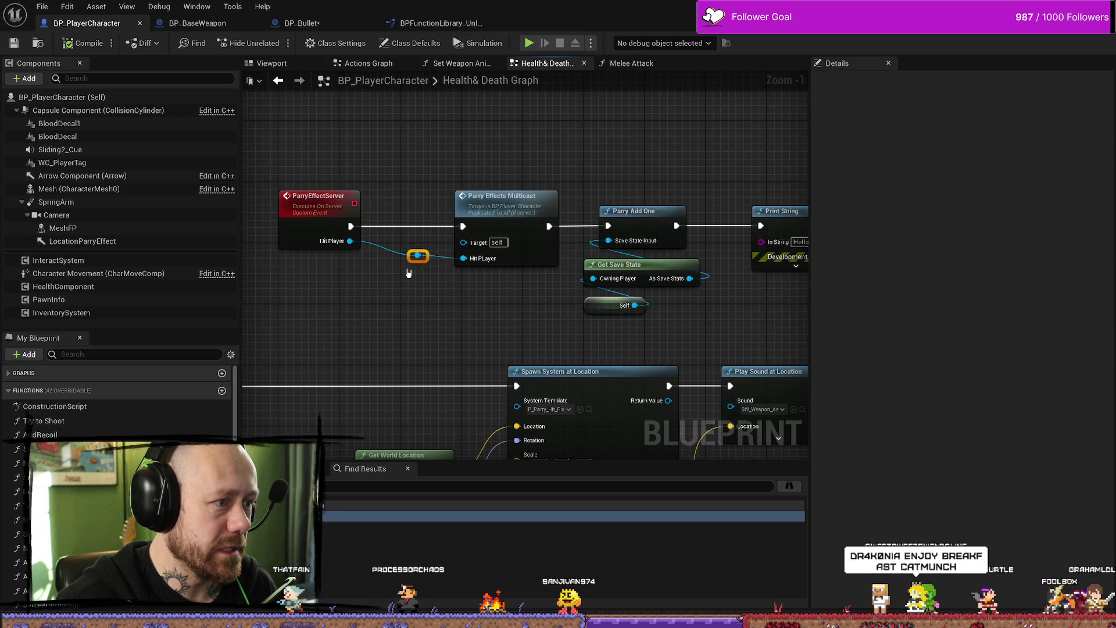
mouse_move(421, 267)
mouse_down()
mouse_move(486, 286)
mouse_move(457, 282)
mouse_up()
scroll(465, 285, up, 1)
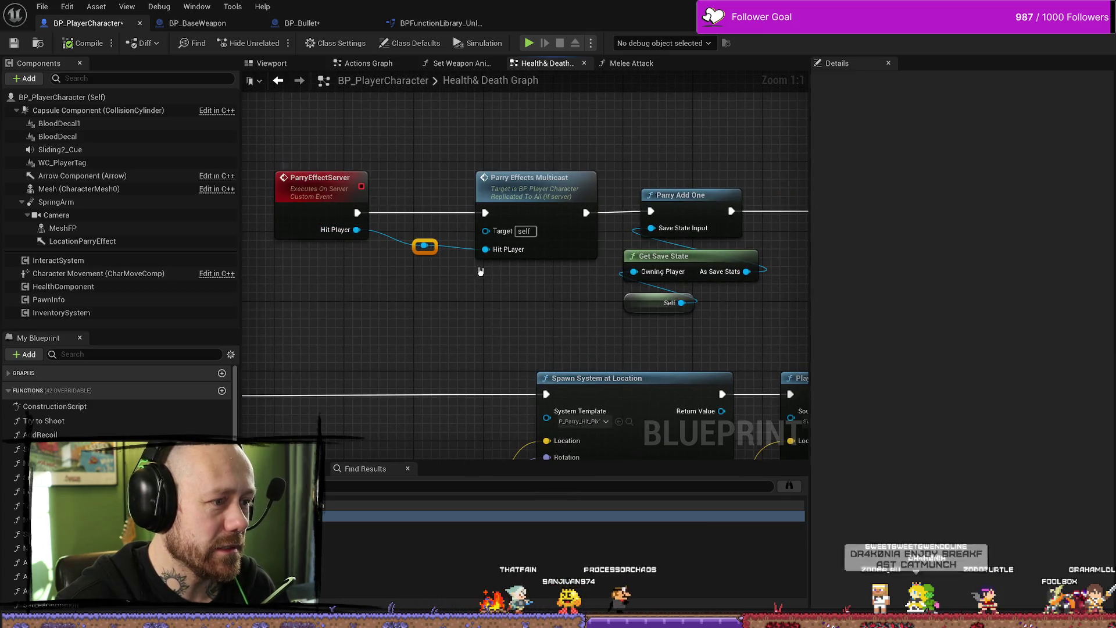
click(559, 283)
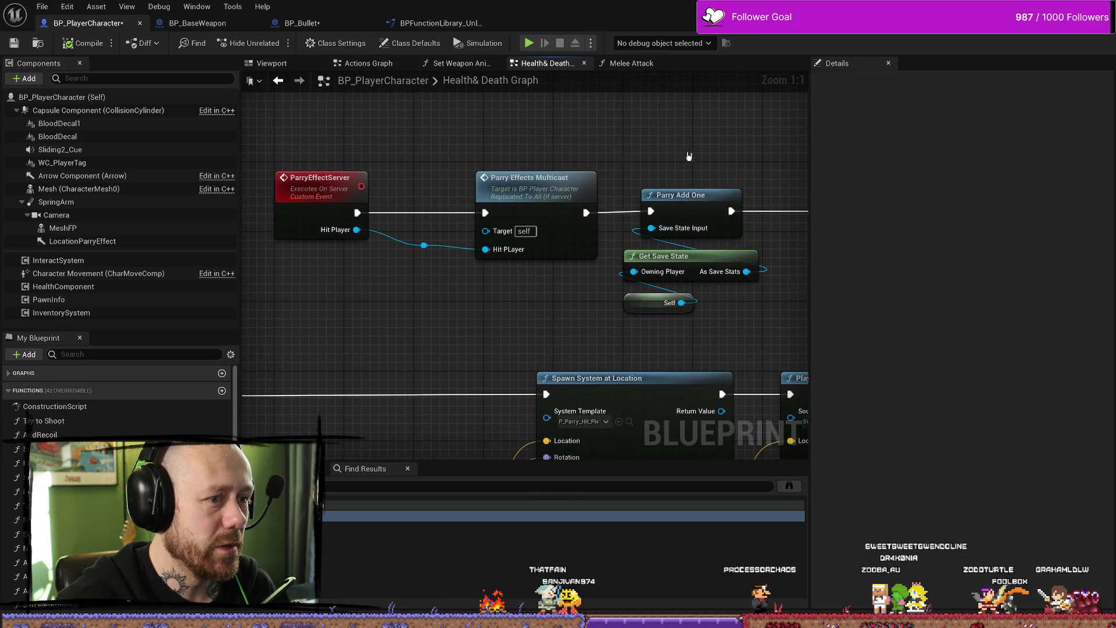
Step: Inspect the Parry Add One, Print String, Get Save State and Self nodes
drag(689, 156, 637, 147)
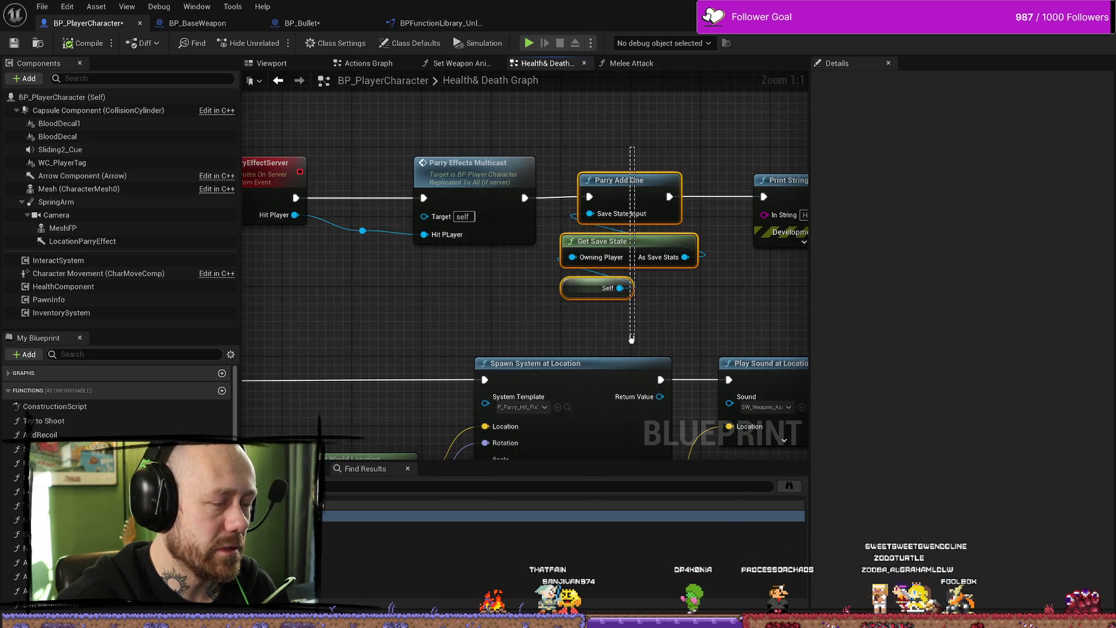
click(489, 293)
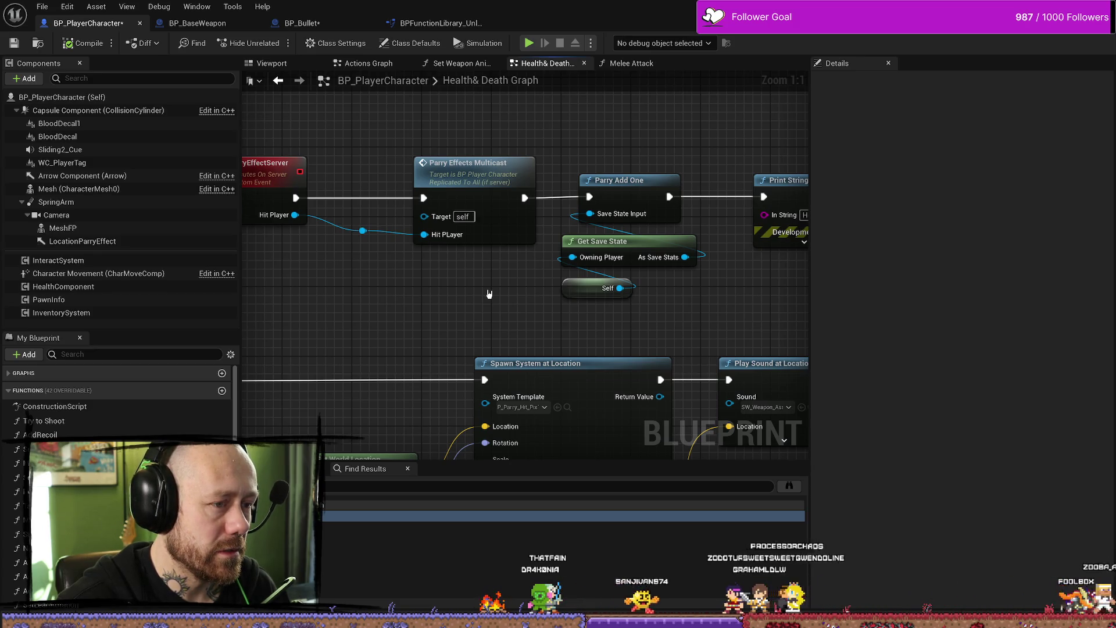
scroll(490, 294, down, 2)
drag(618, 167, 583, 314)
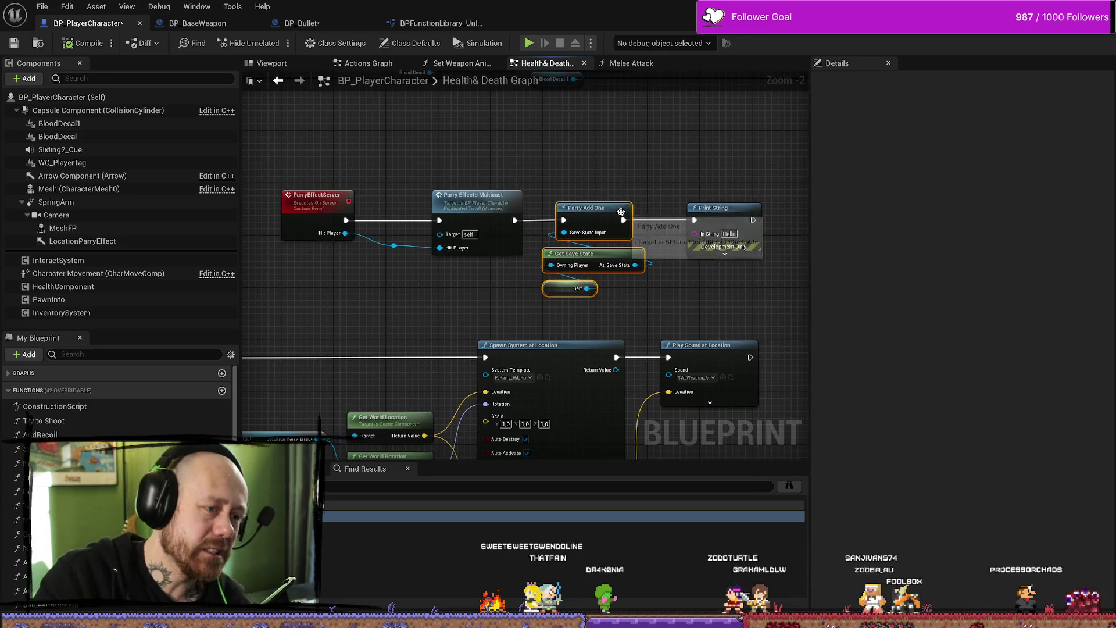
click(520, 288)
Step: Connect the Hit Player reroute to Get Save State's Owning Player in place of Self
mouse_move(394, 250)
mouse_down()
mouse_move(559, 287)
mouse_move(437, 297)
mouse_up()
mouse_move(403, 262)
mouse_down()
mouse_move(408, 286)
mouse_move(548, 259)
mouse_move(552, 268)
mouse_up()
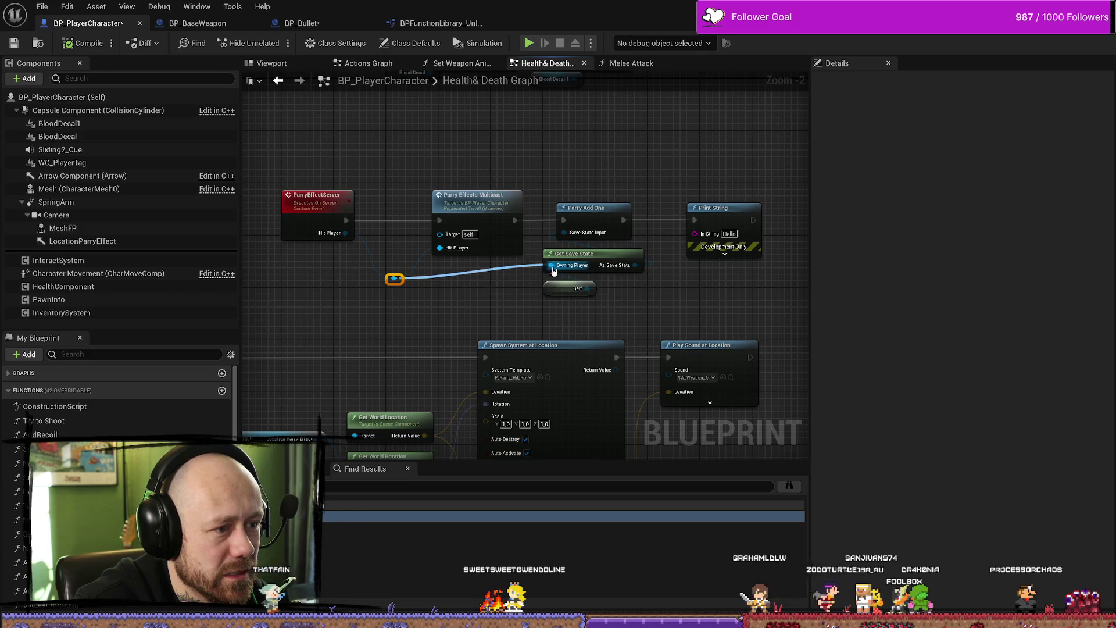
click(43, 420)
right_click(540, 301)
click(82, 44)
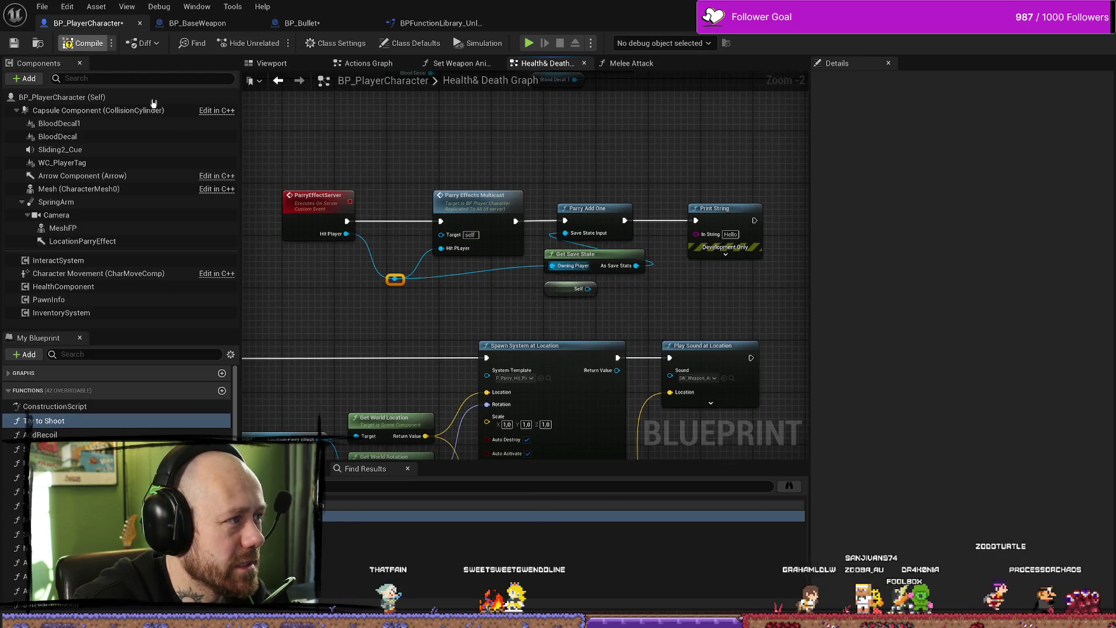
Step: Save BP_PlayerCharacter and launch a Play-in-Editor test
click(12, 43)
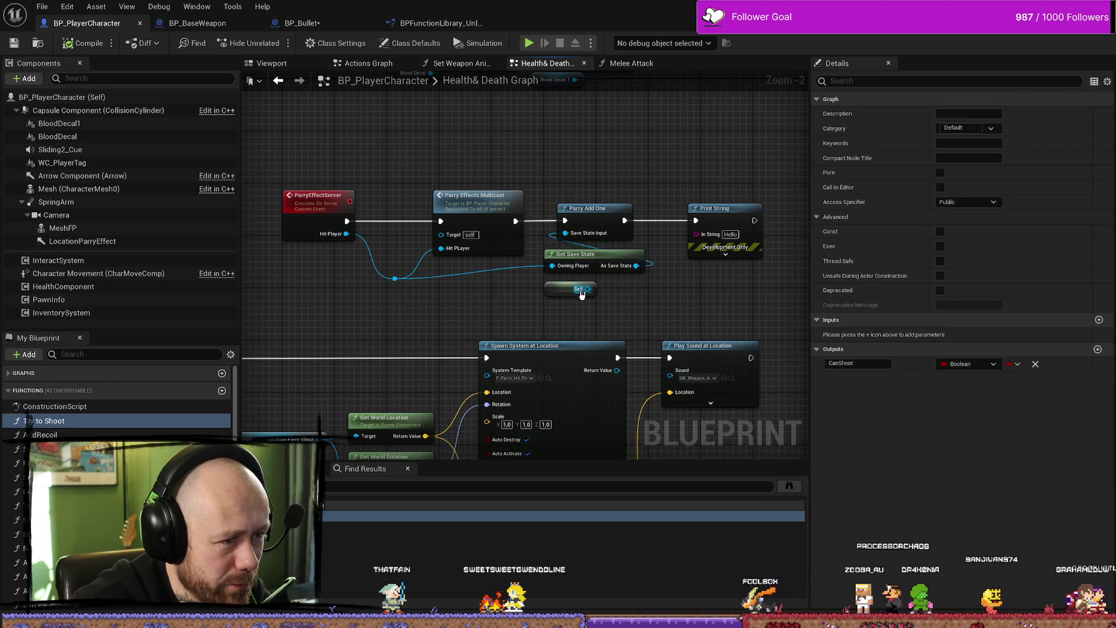
click(554, 291)
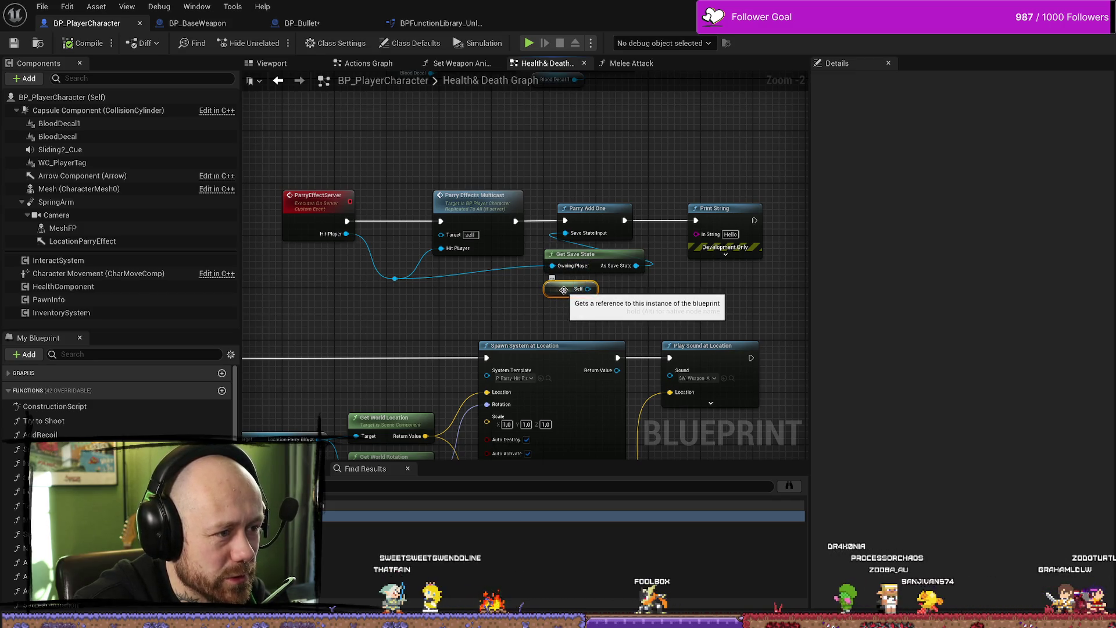
key(alt+p)
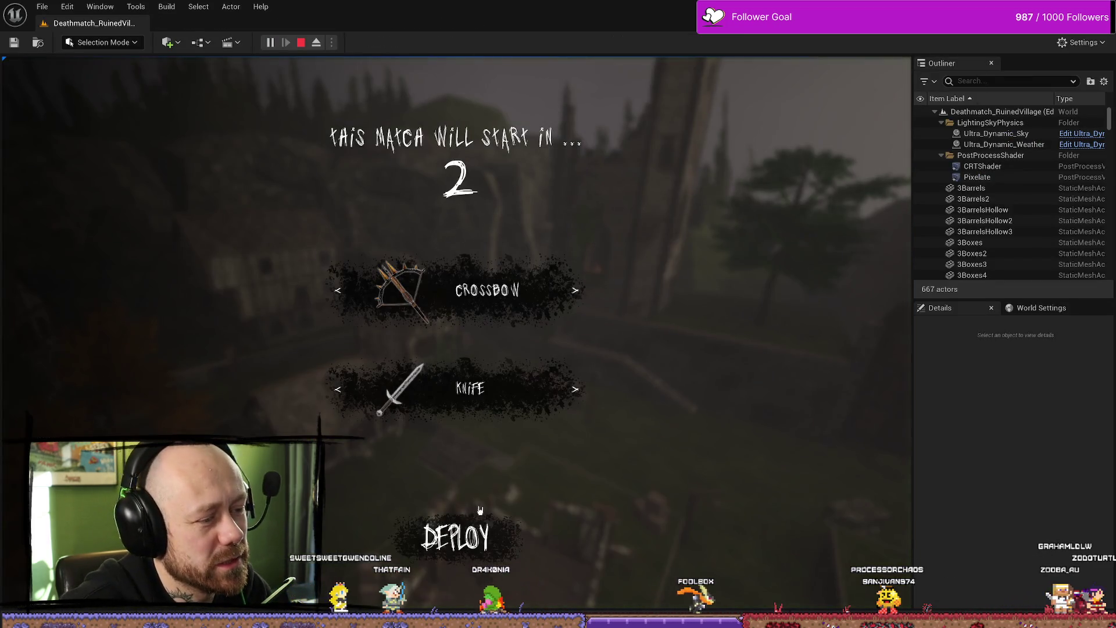
Step: Quit the current match, start a fresh Deathmatch on Ruined Village with bots, and switch to the blade
click(455, 536)
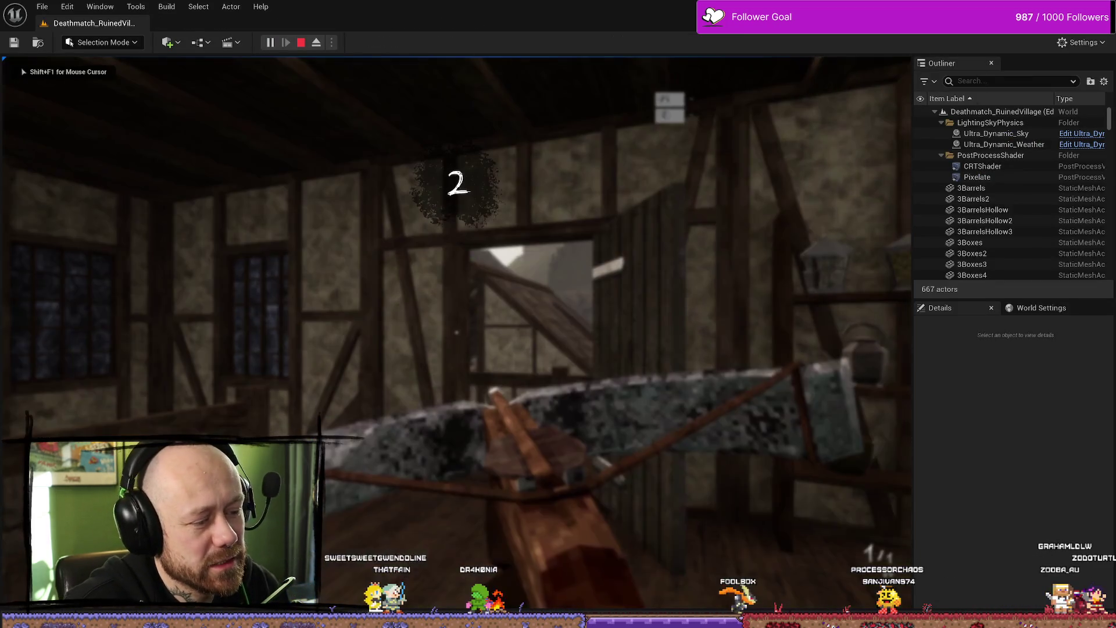
key(Escape)
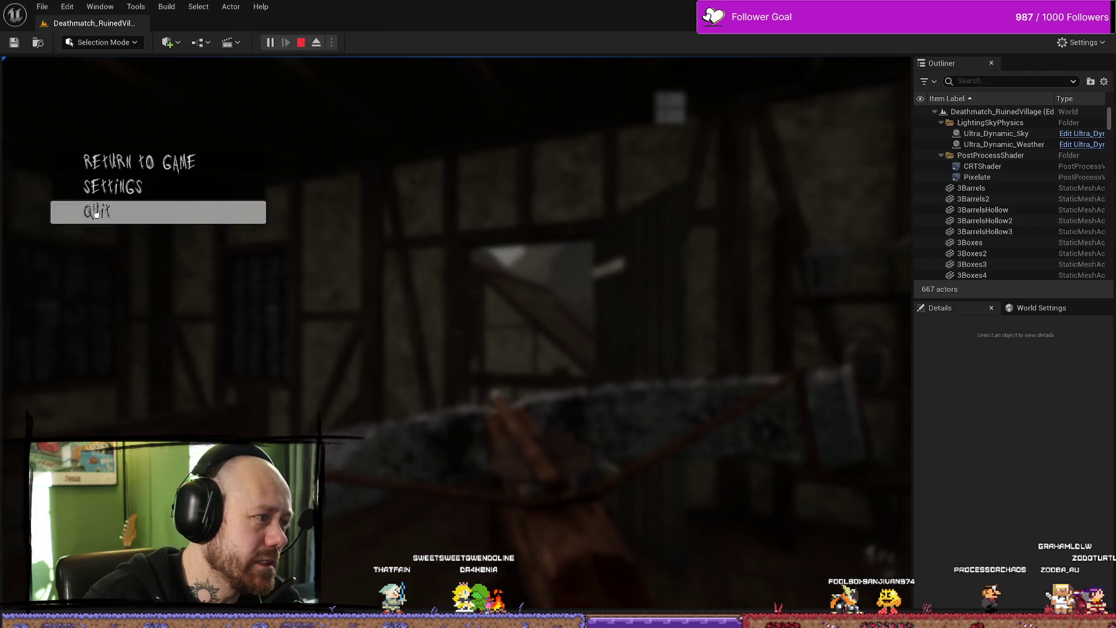
click(93, 212)
click(372, 389)
click(93, 352)
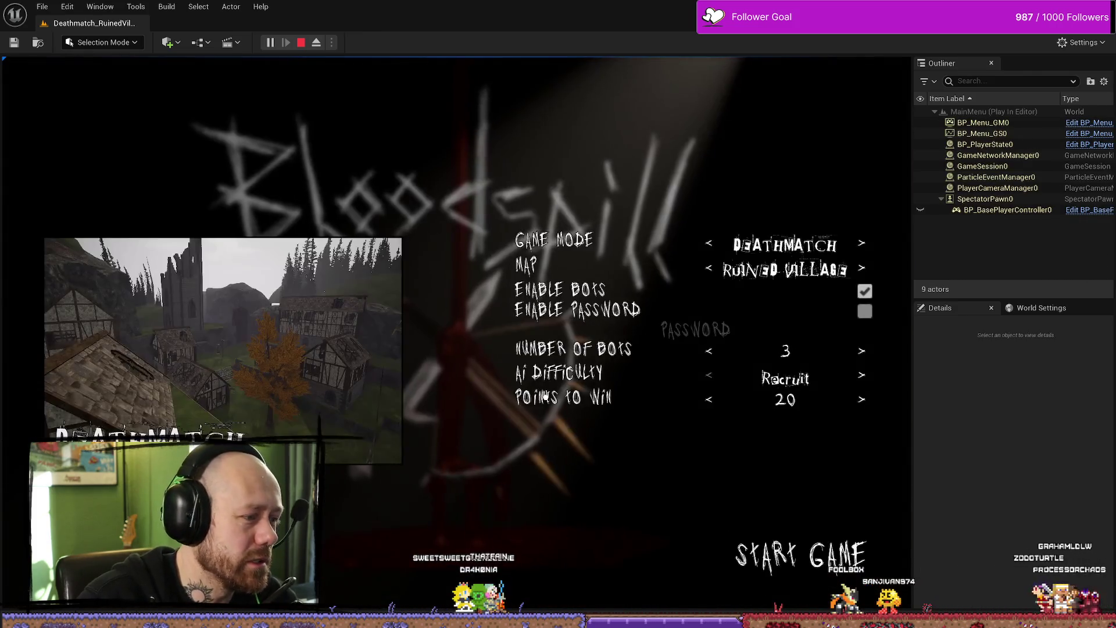
click(797, 543)
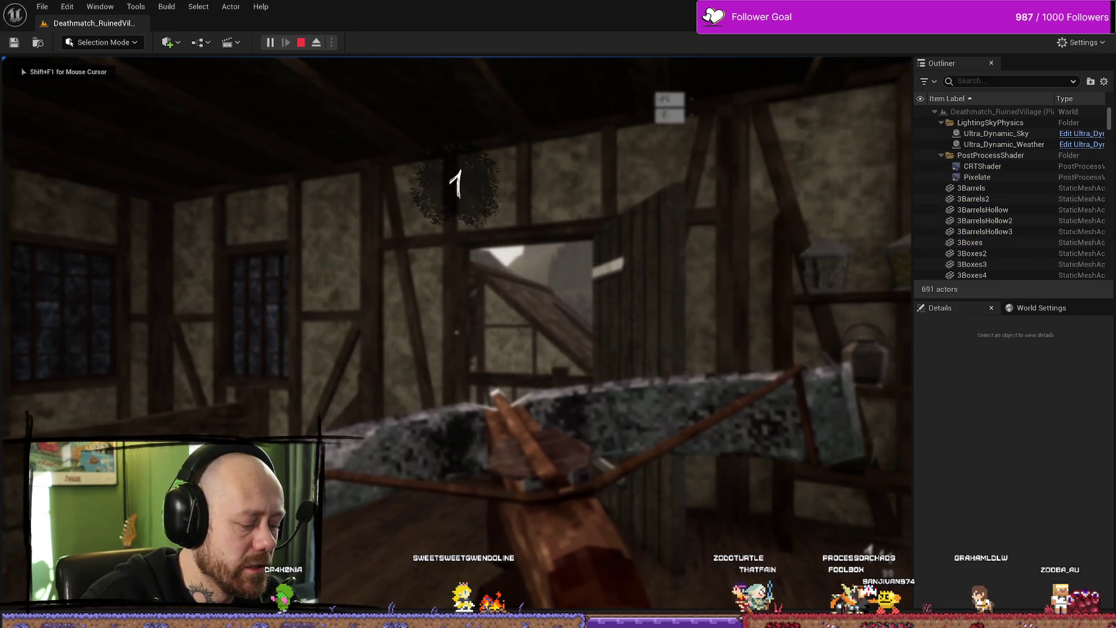
key(2)
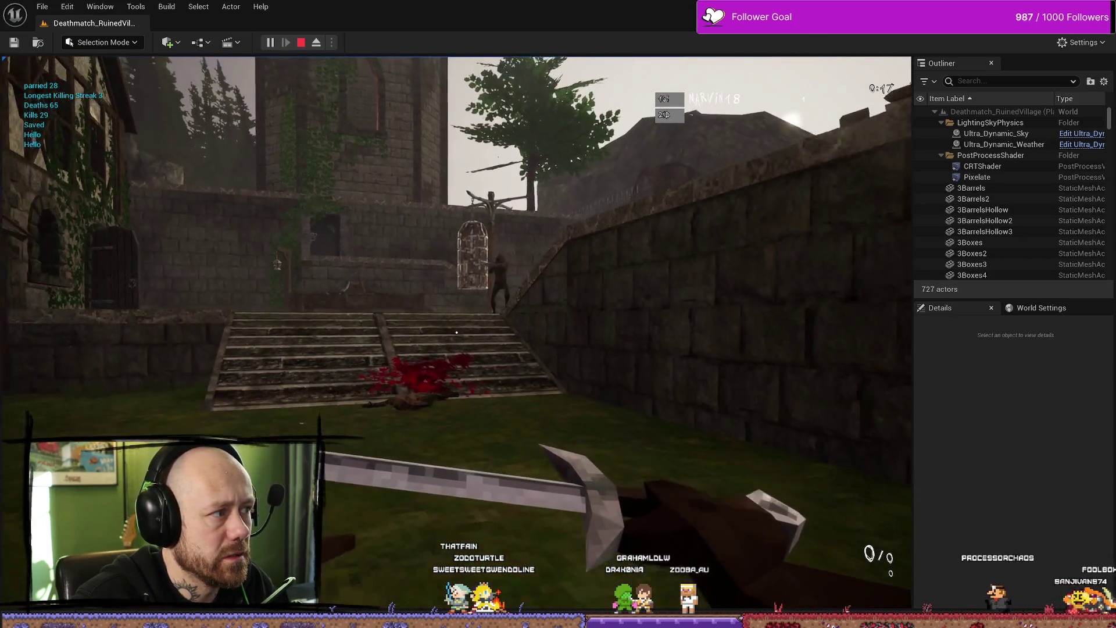
Step: Back away from the stairs while fighting bots, then respawn after the crossbow kill
key(s)
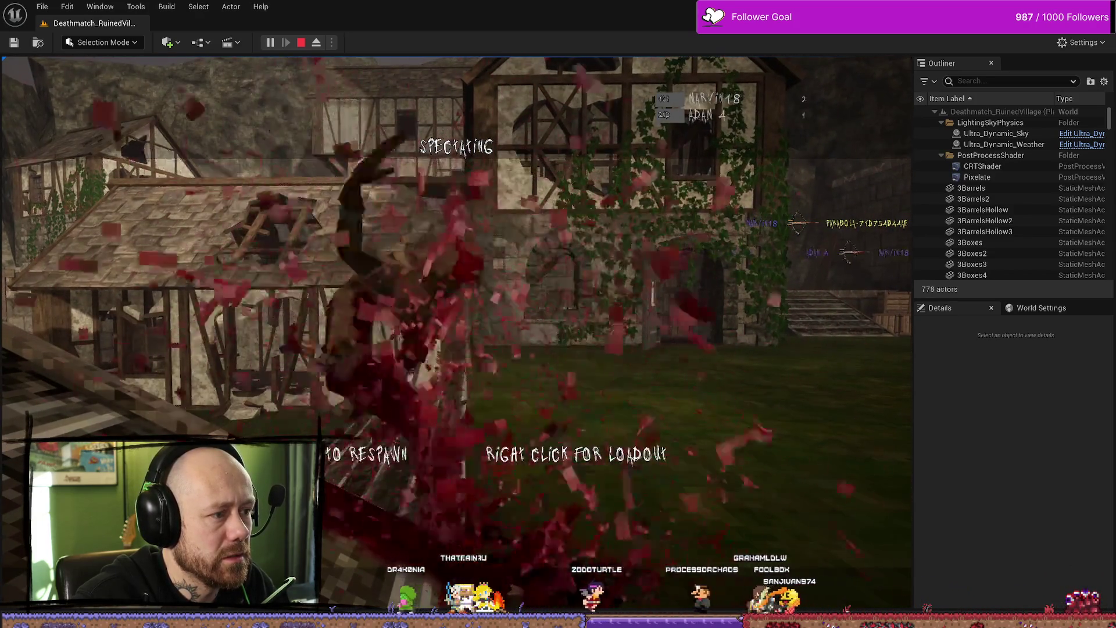
click(457, 332)
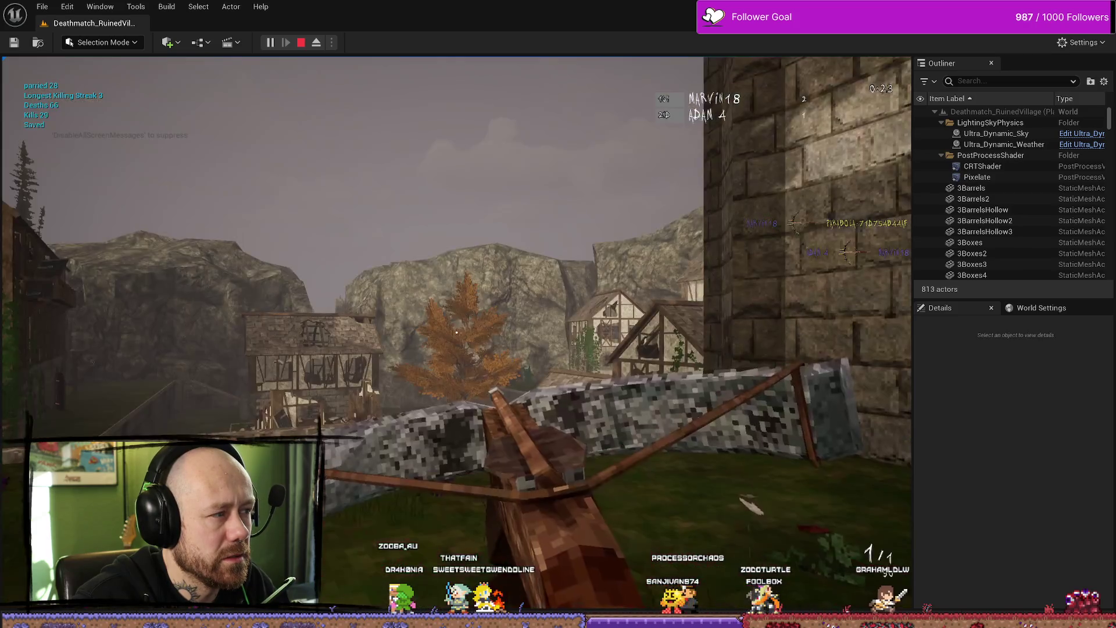
Step: Move toward the stone wall and keep fighting the bots to test parrying
key(w)
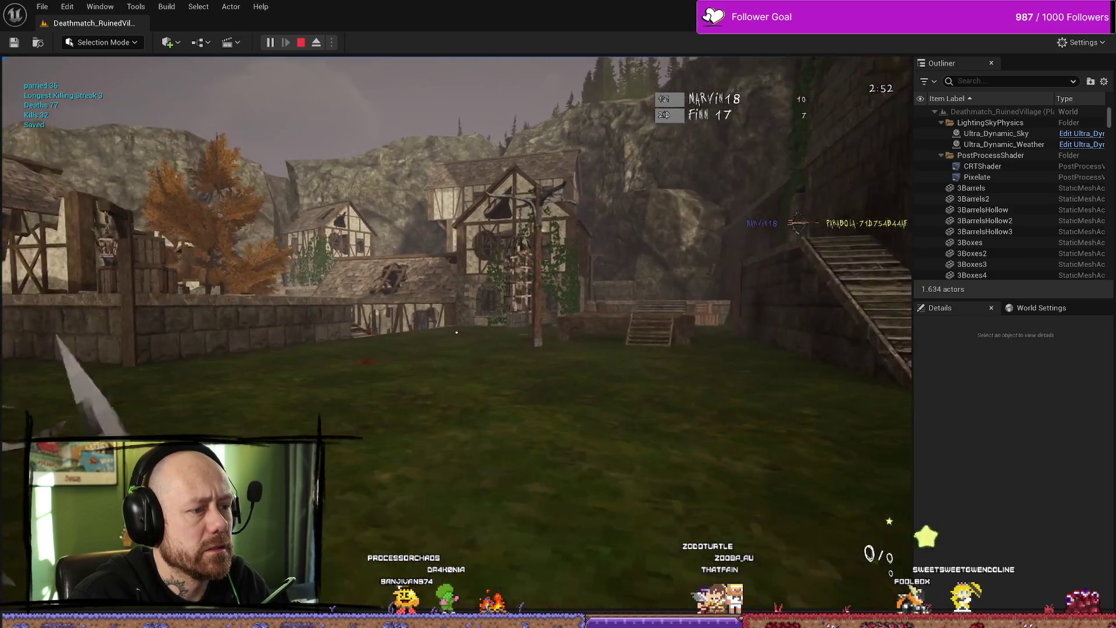
Step: Swing the sword at the bots until killed by a crossbow bolt, then stop the play session
click(457, 332)
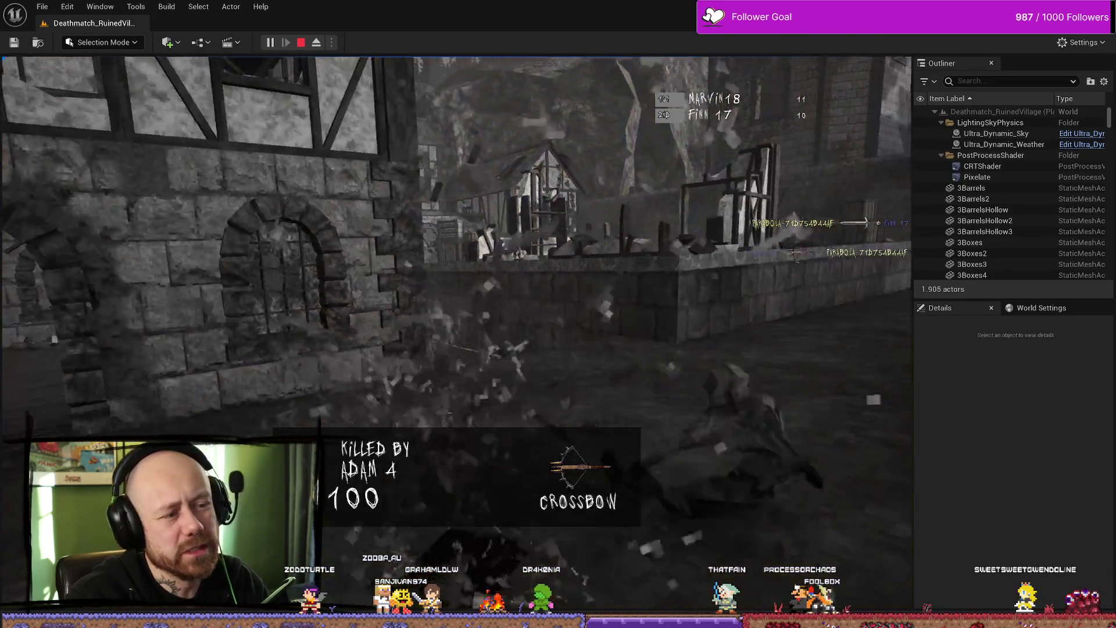
key(Escape)
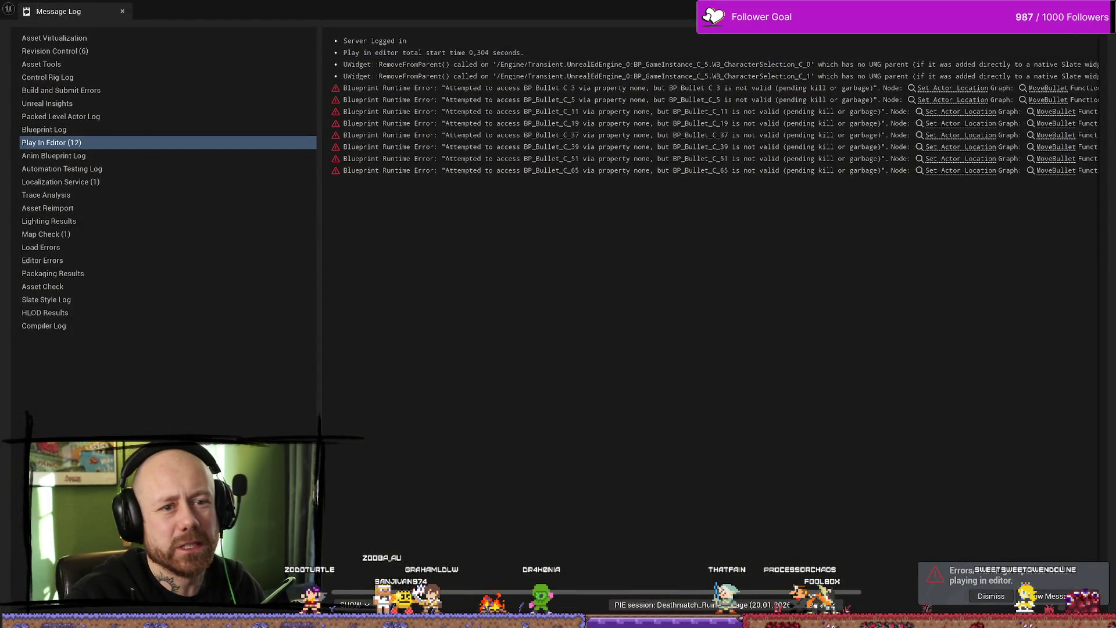
Step: Leave the Message Log of BP_Bullet runtime errors and return to the editor
key(alt+Tab)
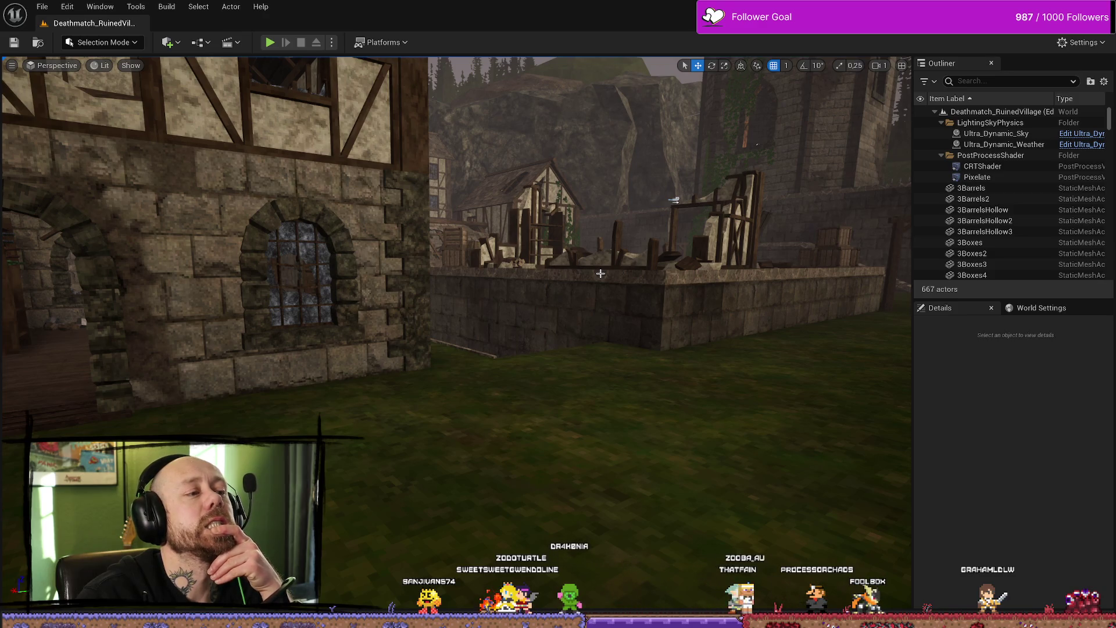
Step: Open BP_PlayerCharacter and its TakeDamage function graph, filtering My Blueprint for 'take'
key(ctrl+space)
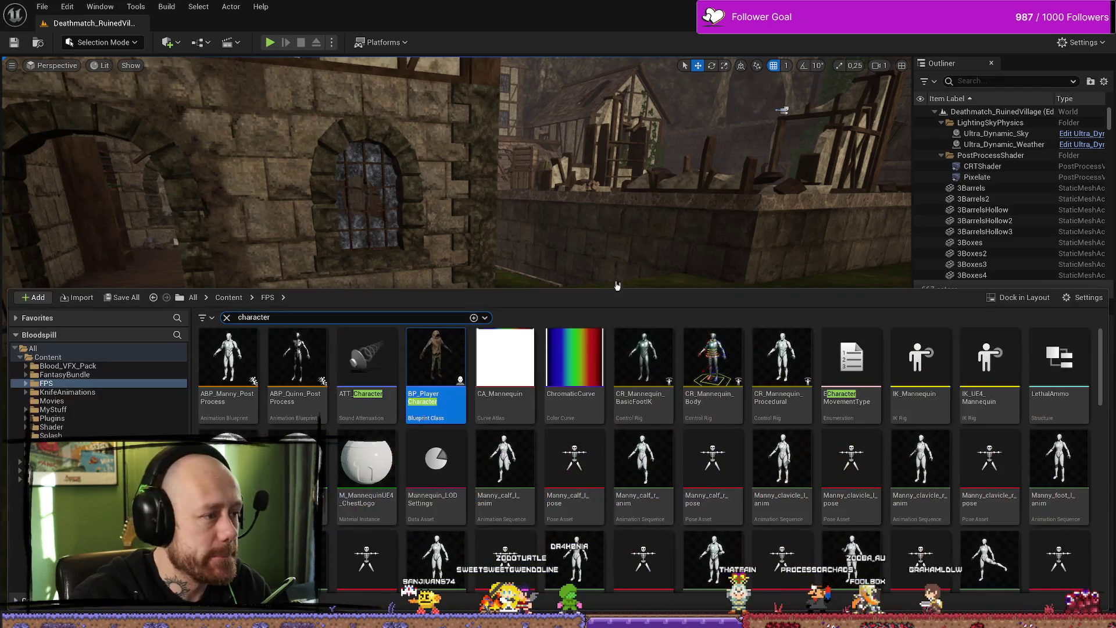
double_click(453, 368)
text(take)
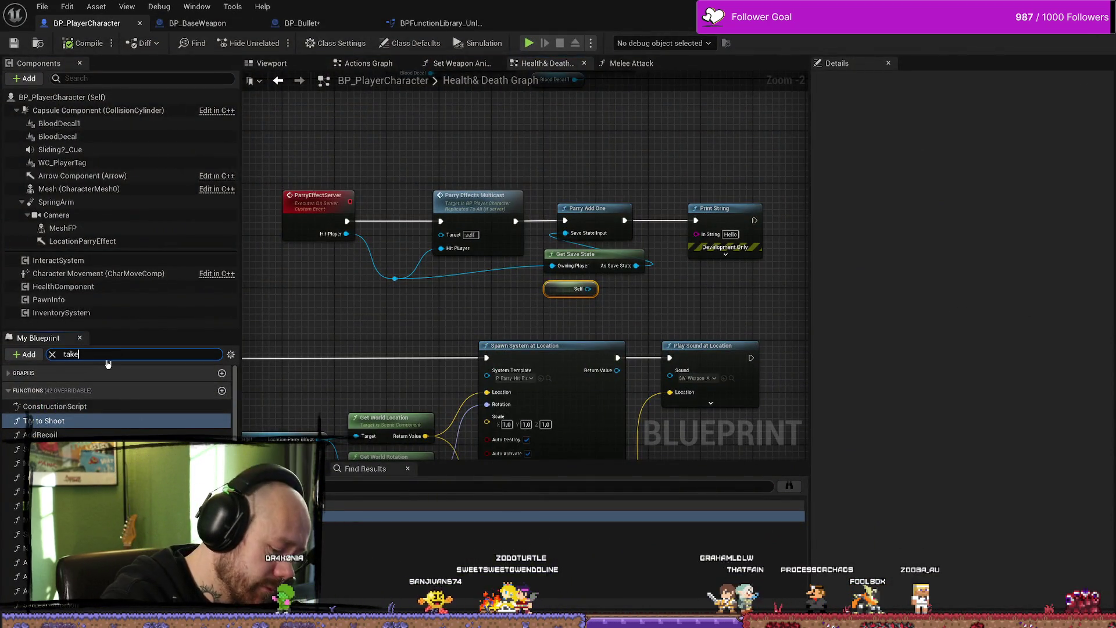
click(64, 407)
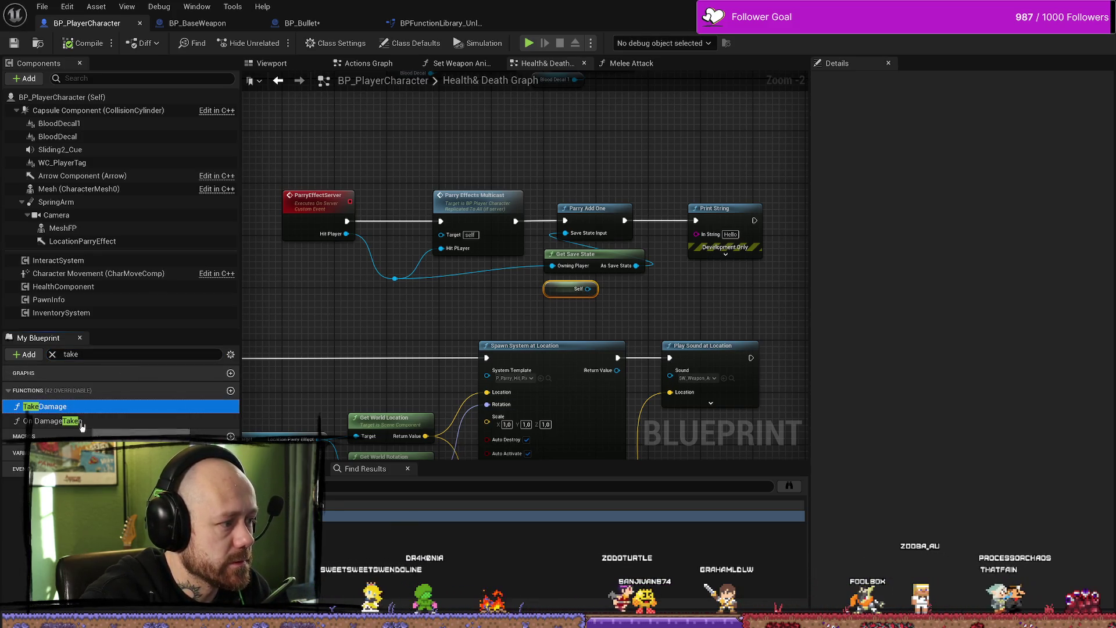
double_click(64, 406)
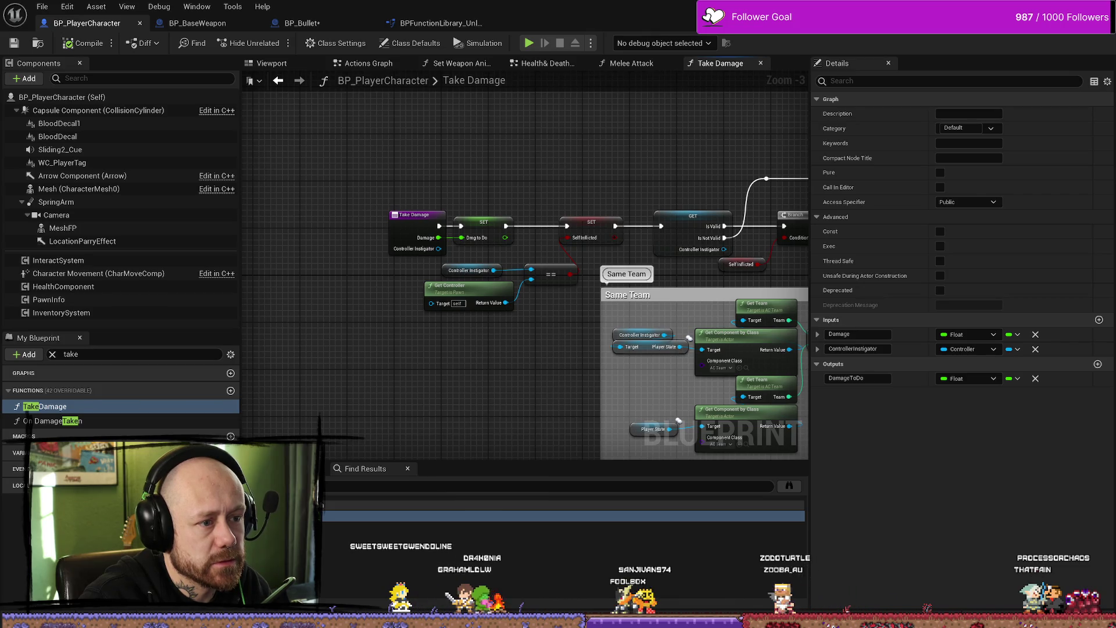
Step: Save the current blueprint and all modified assets with File > Save All, then return to the level editor
scroll(563, 395, down, 1)
scroll(601, 192, up, 2)
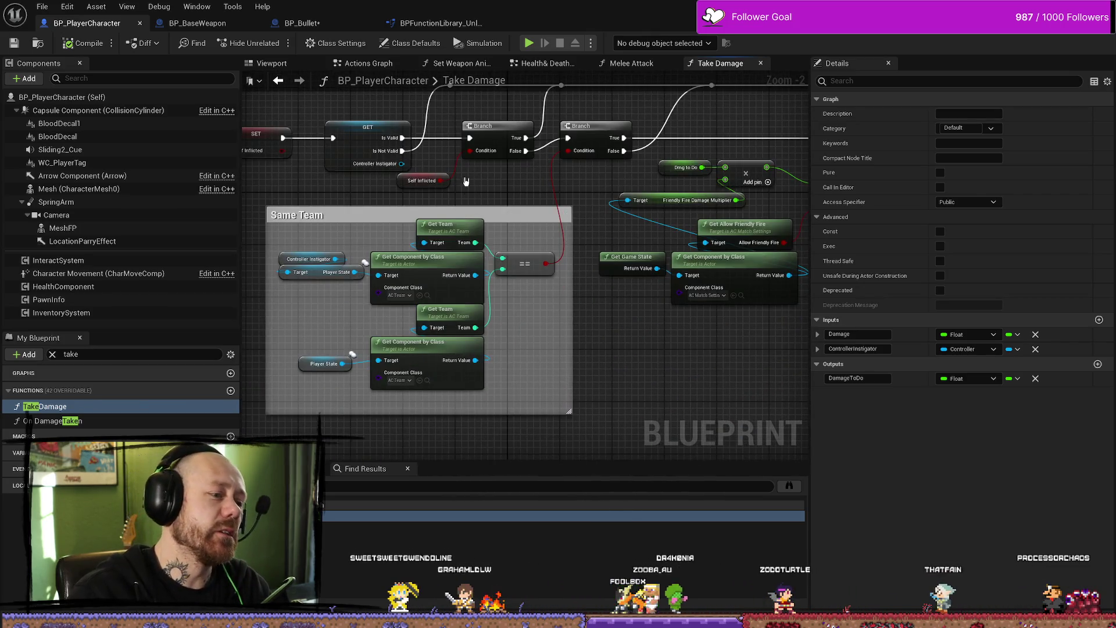
scroll(532, 204, down, 3)
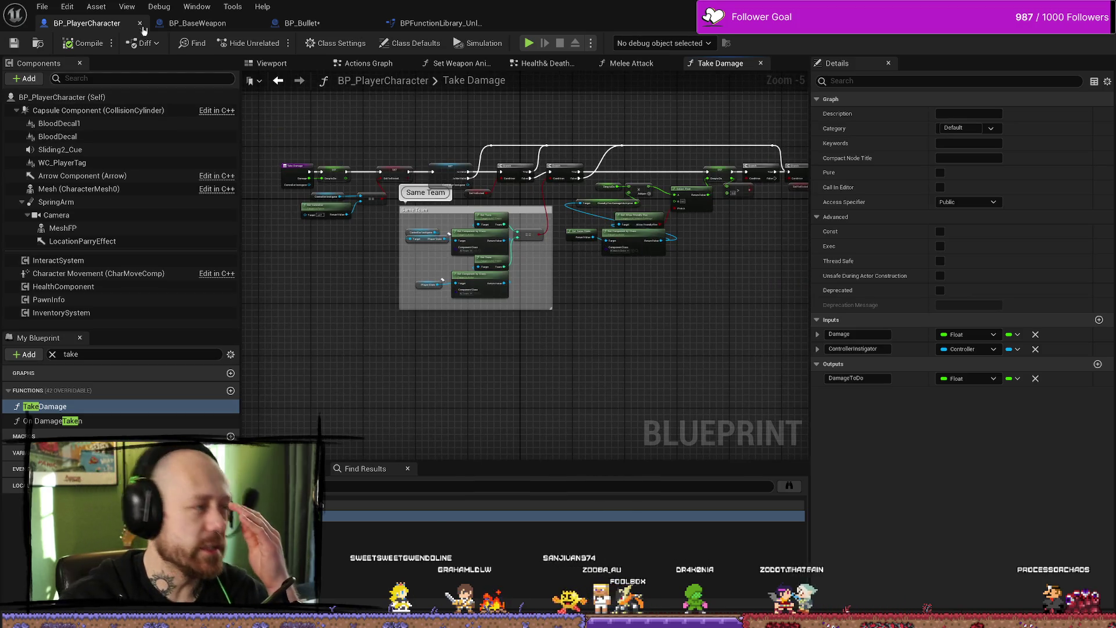
click(8, 49)
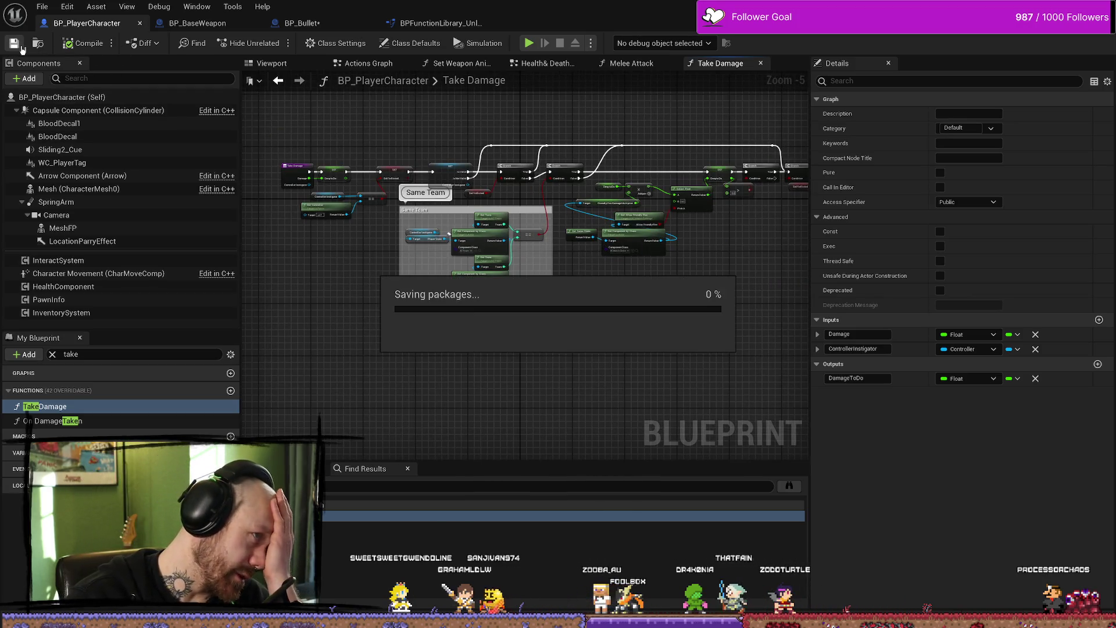
click(50, 12)
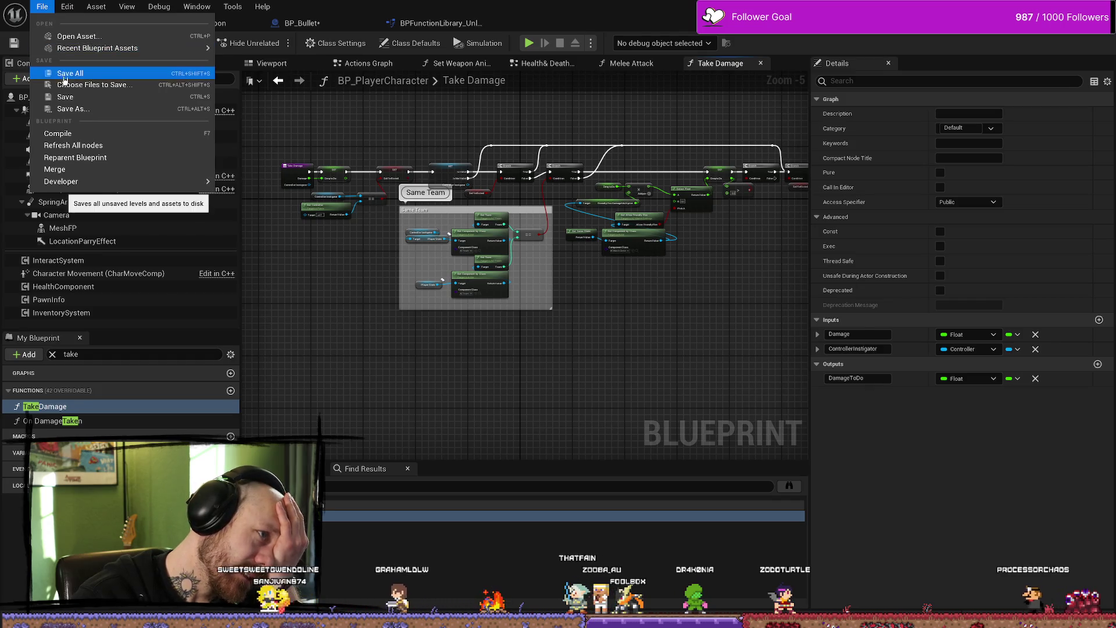
click(142, 74)
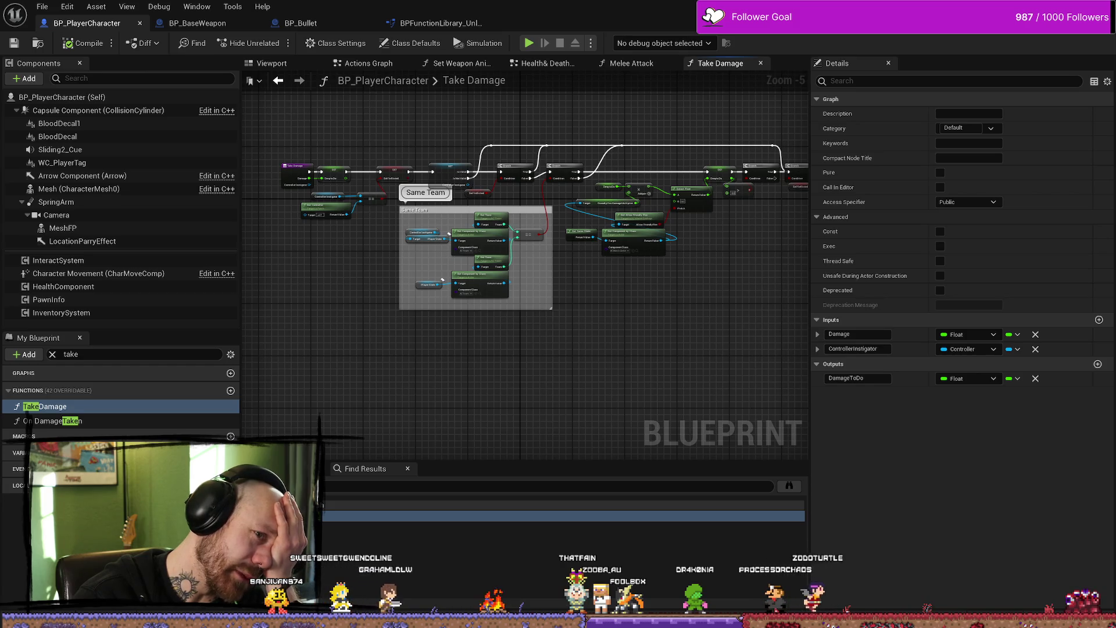
key(alt+Tab)
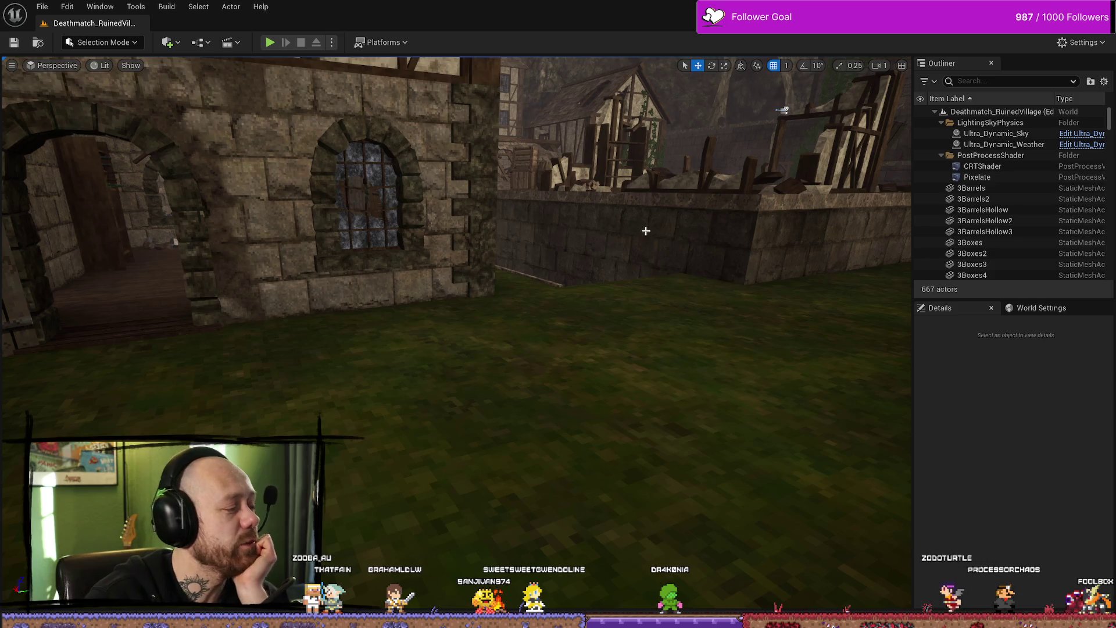
drag(650, 239, 576, 273)
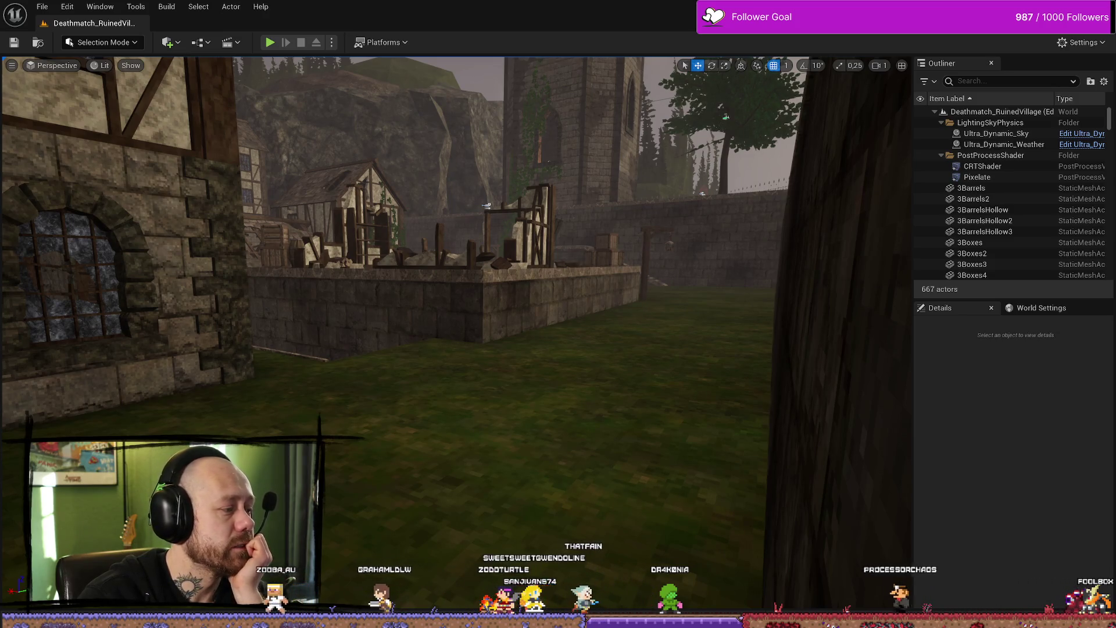
key(alt+Tab)
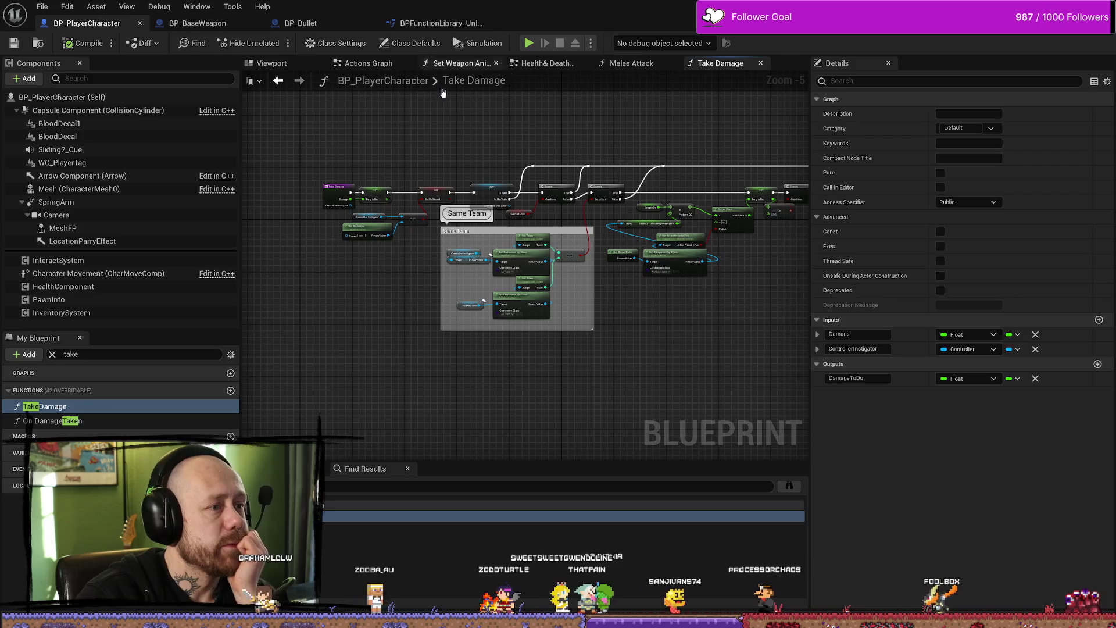
Step: Show BP_Bullet's Handle Hit graph, select the Branch and Parrying? nodes, and pan to the entry
click(198, 23)
click(337, 27)
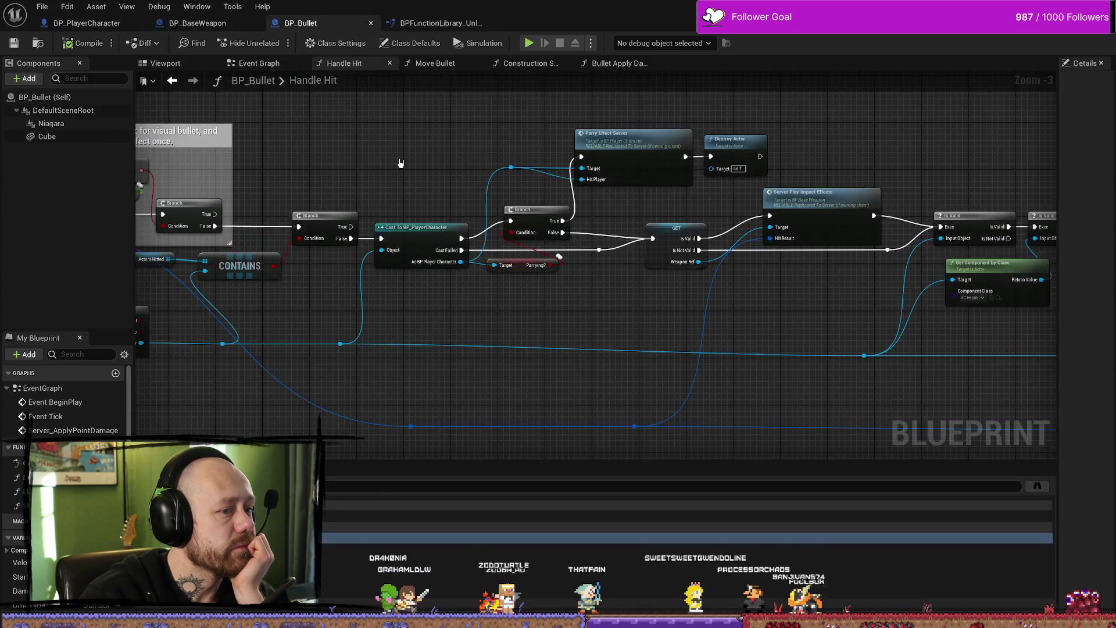
scroll(399, 187, up, 2)
scroll(588, 349, down, 2)
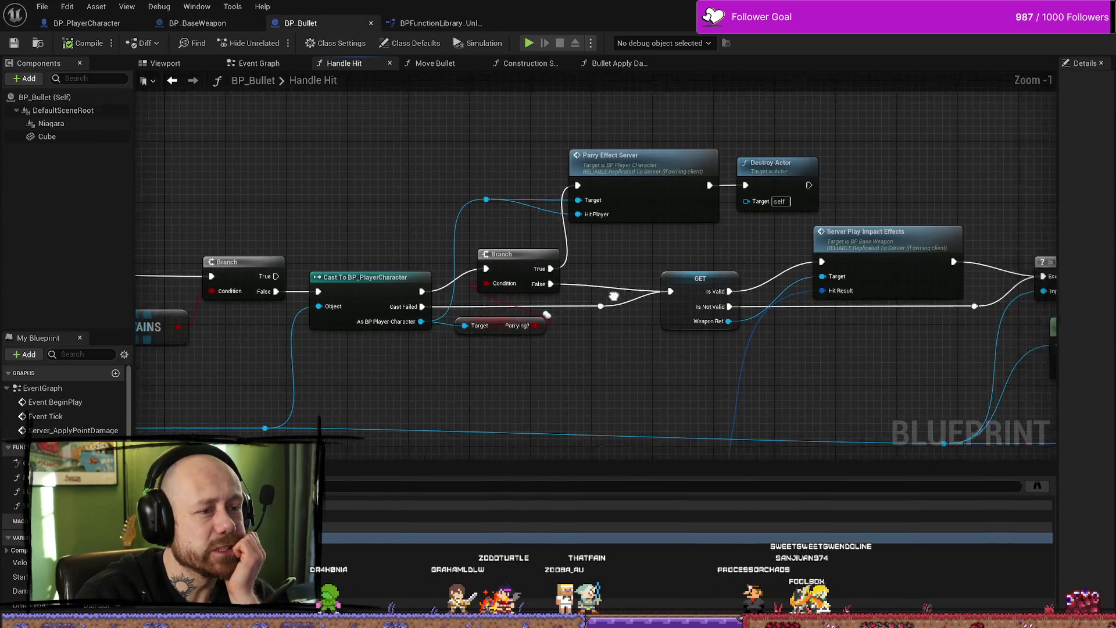
scroll(573, 327, up, 2)
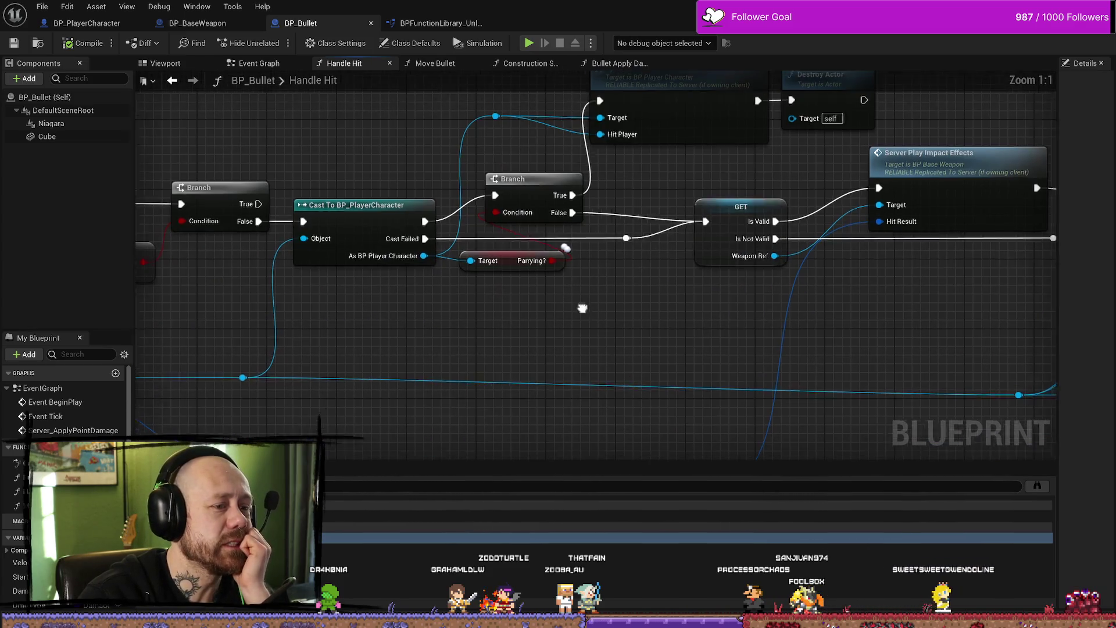
scroll(572, 327, up, 1)
drag(442, 174, 559, 297)
drag(596, 329, 592, 349)
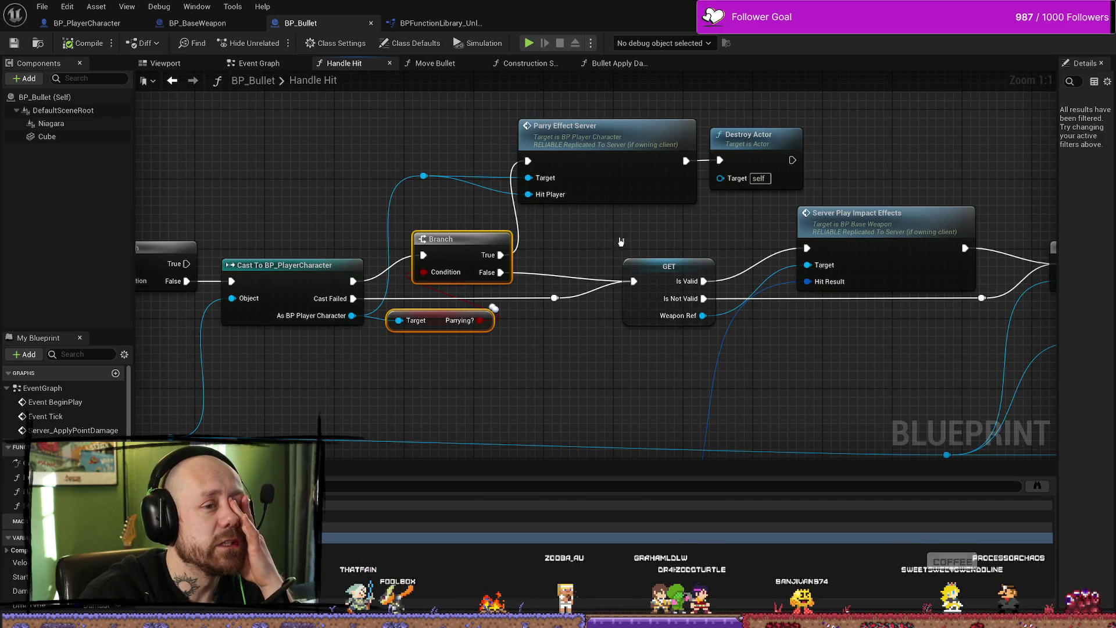
scroll(572, 244, down, 8)
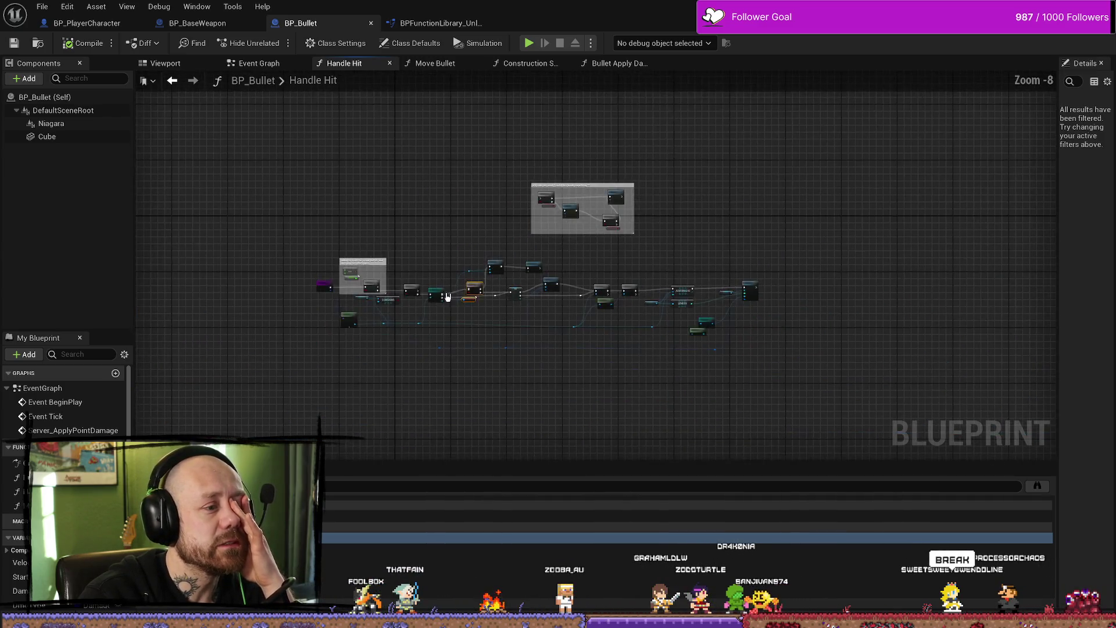
scroll(451, 330, up, 5)
drag(452, 329, 590, 298)
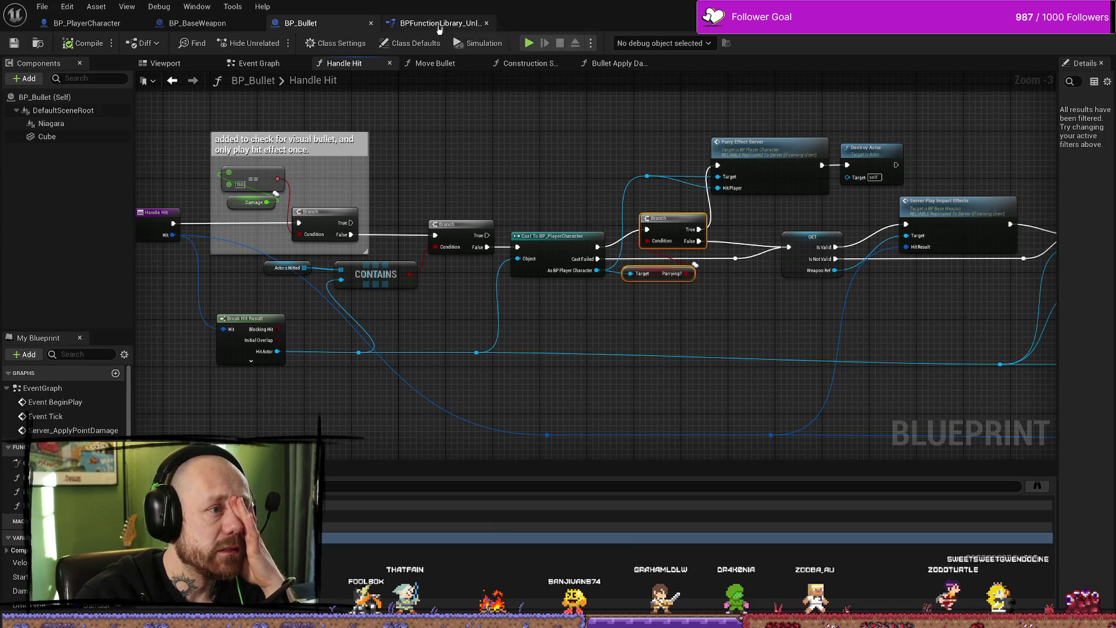
Step: Glance at BP_BaseWeapon's Effects graph, then return to Handle Hit's Parry Effect Server node
click(198, 22)
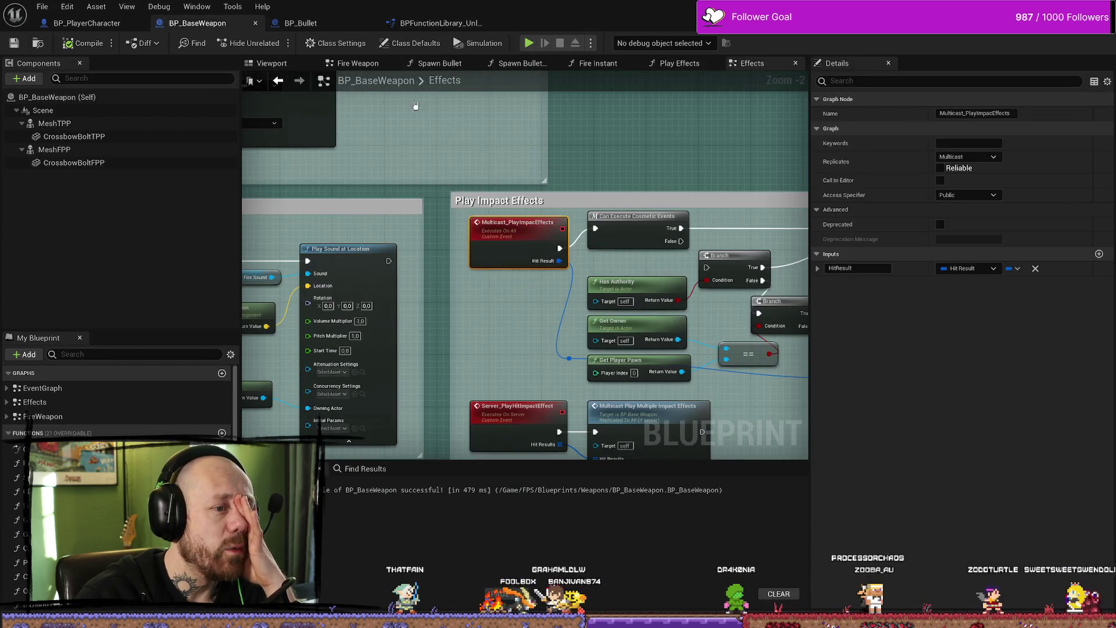
click(301, 22)
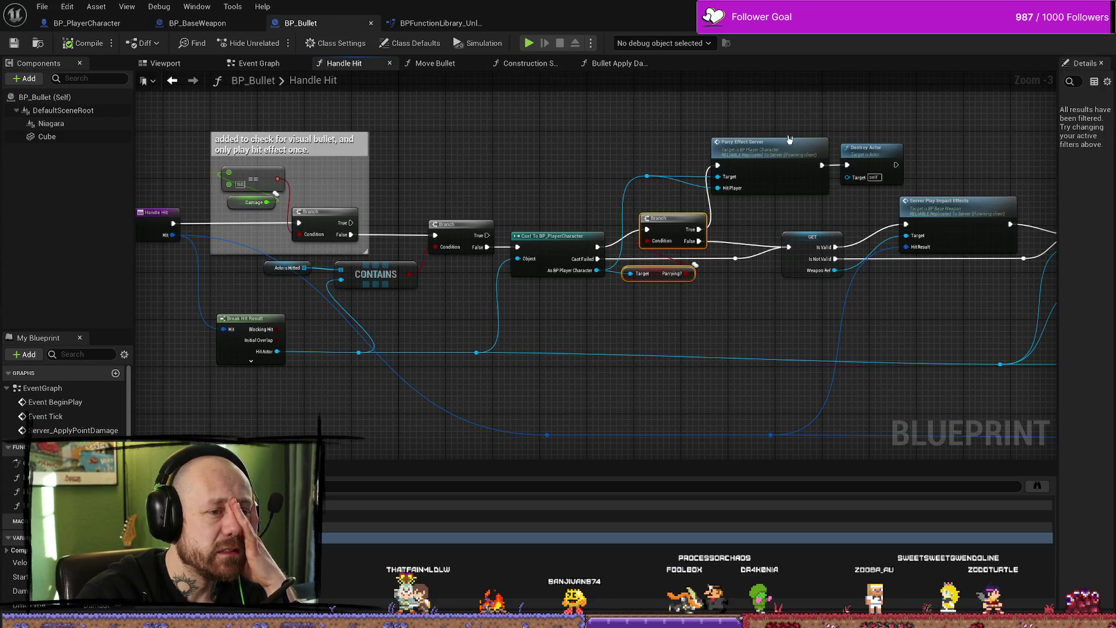
drag(557, 142, 487, 138)
right_click(704, 140)
Step: Find references to Parry Effect Server and jump to the ParryEffectServer event in BP_PlayerCharacter
mouse_move(764, 321)
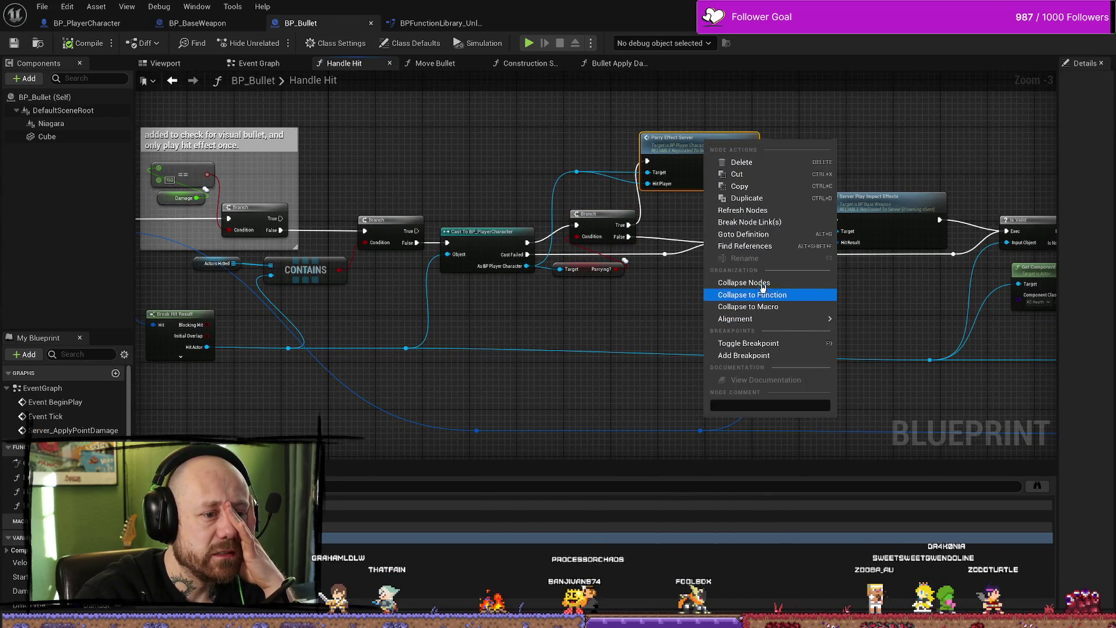
click(597, 378)
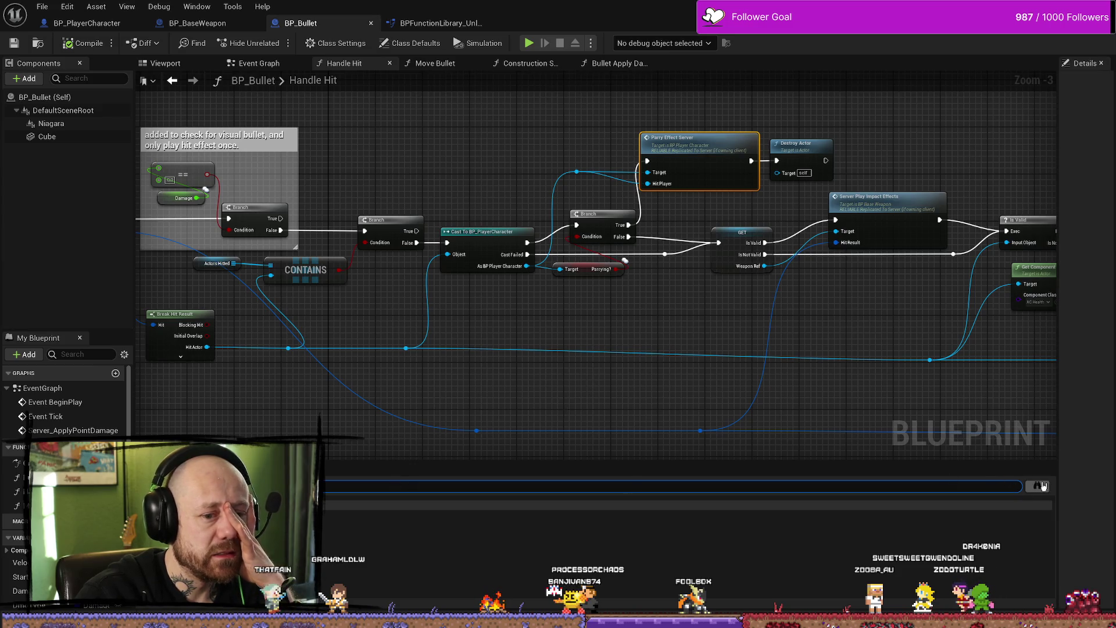
click(1042, 486)
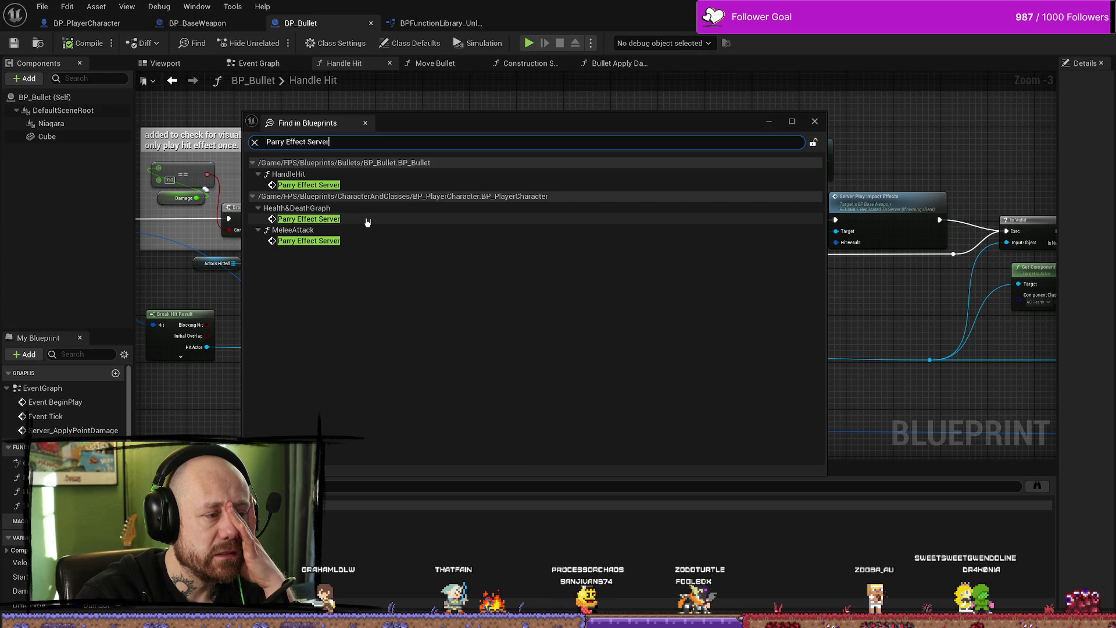
double_click(368, 220)
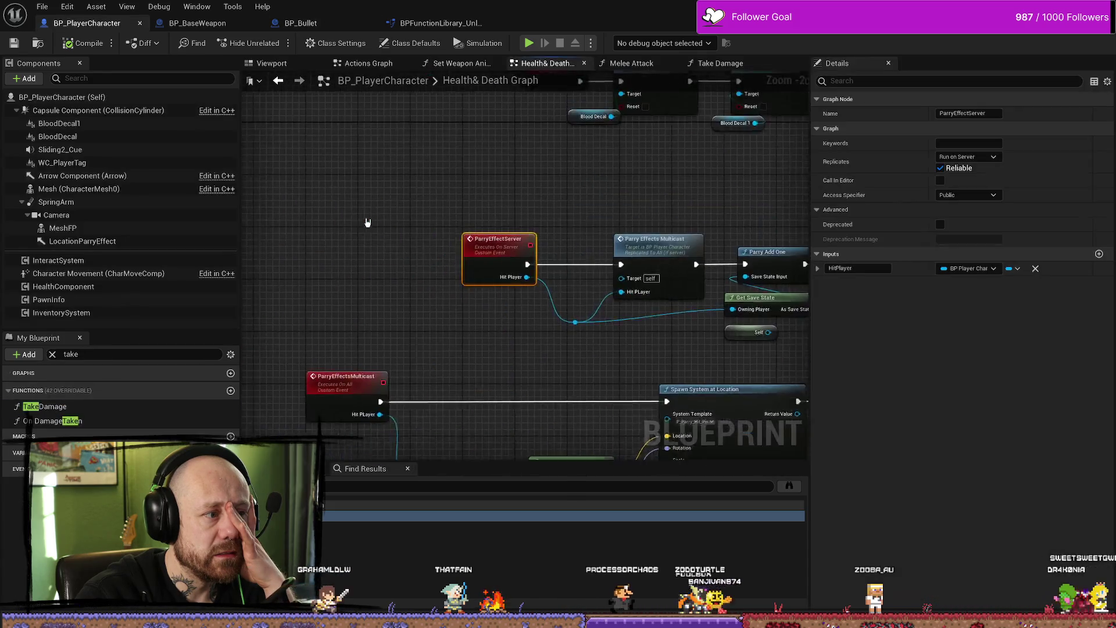
scroll(369, 225, down, 3)
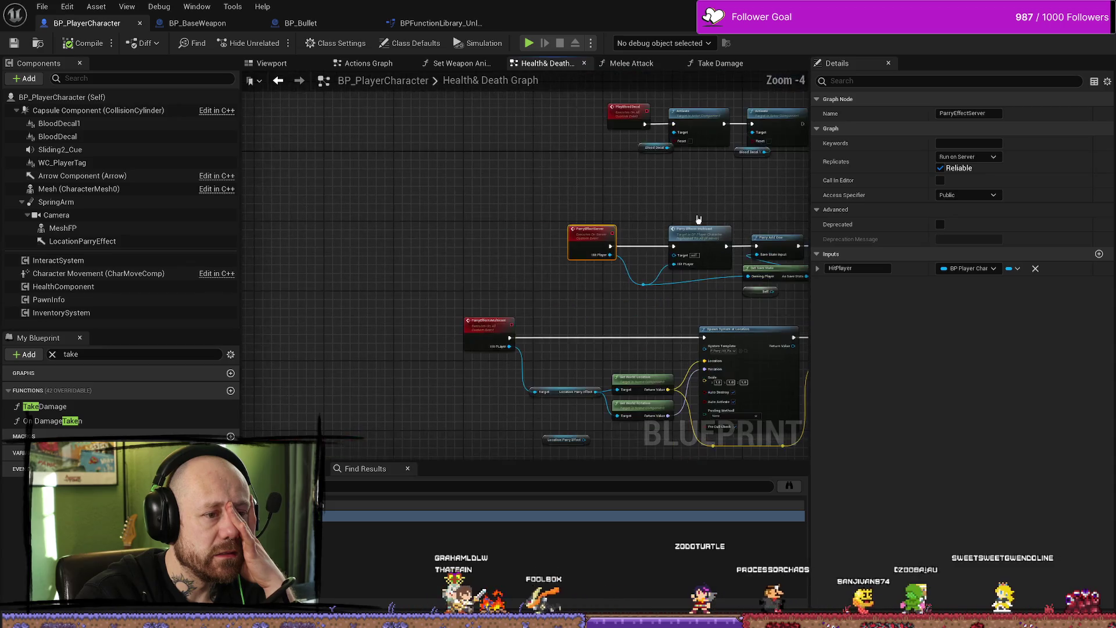
scroll(548, 204, up, 2)
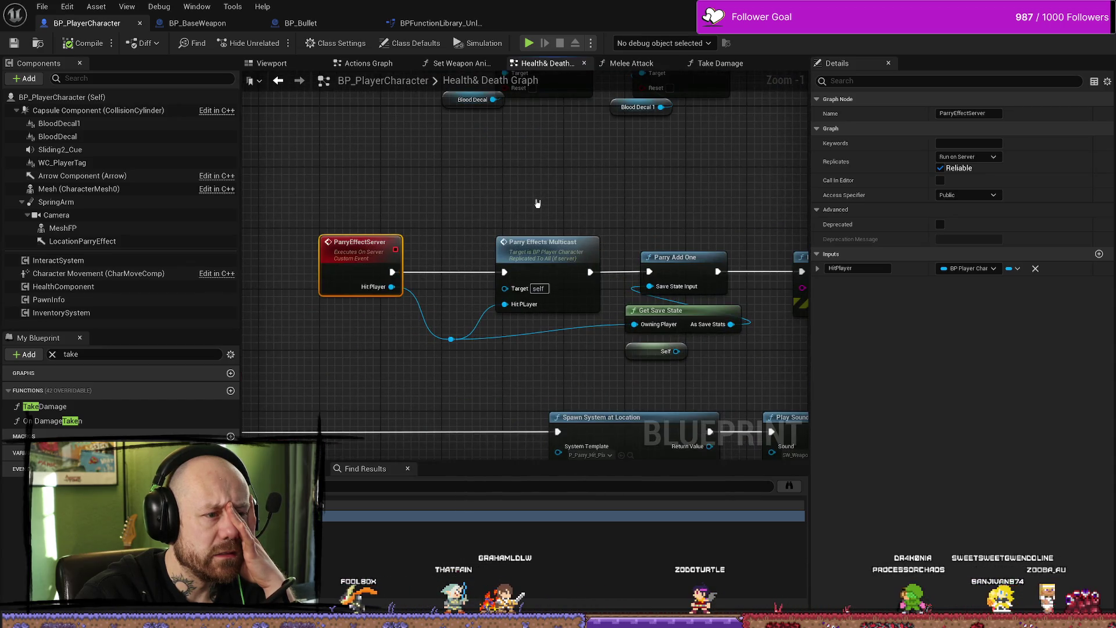
drag(527, 212, 544, 157)
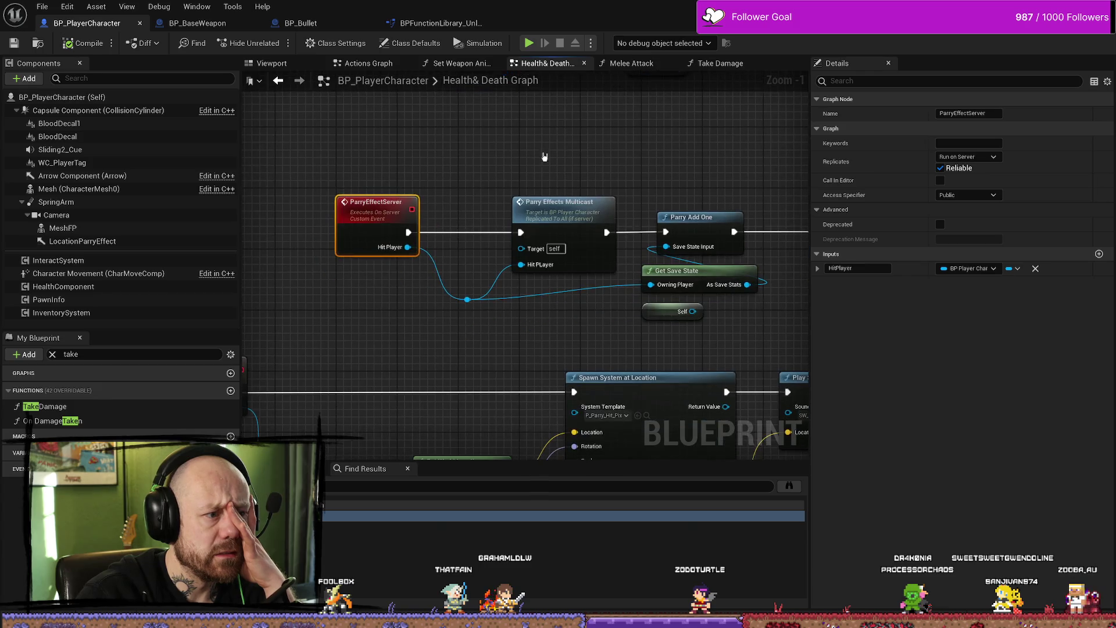
Step: Search all blueprints for Parry Add One and jump to its node
scroll(540, 152, down, 1)
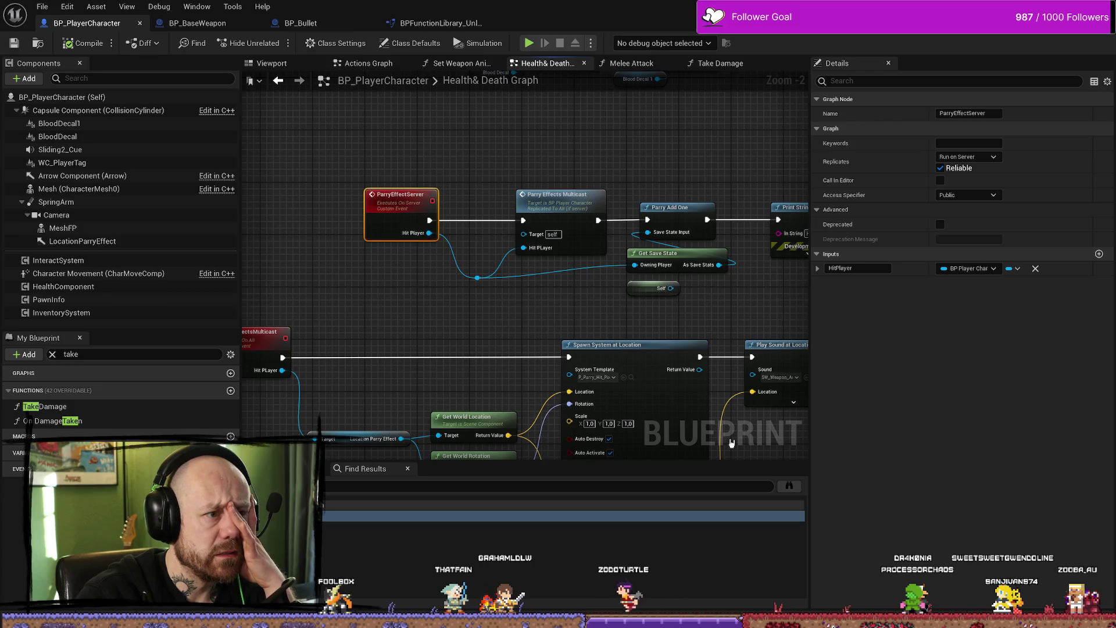
click(790, 489)
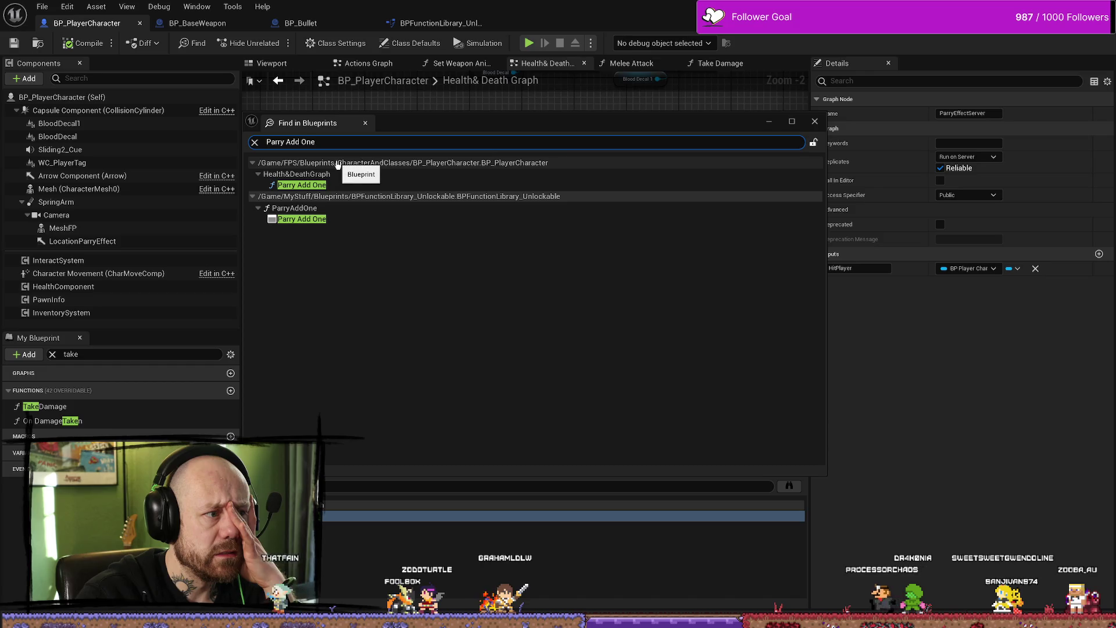
click(789, 486)
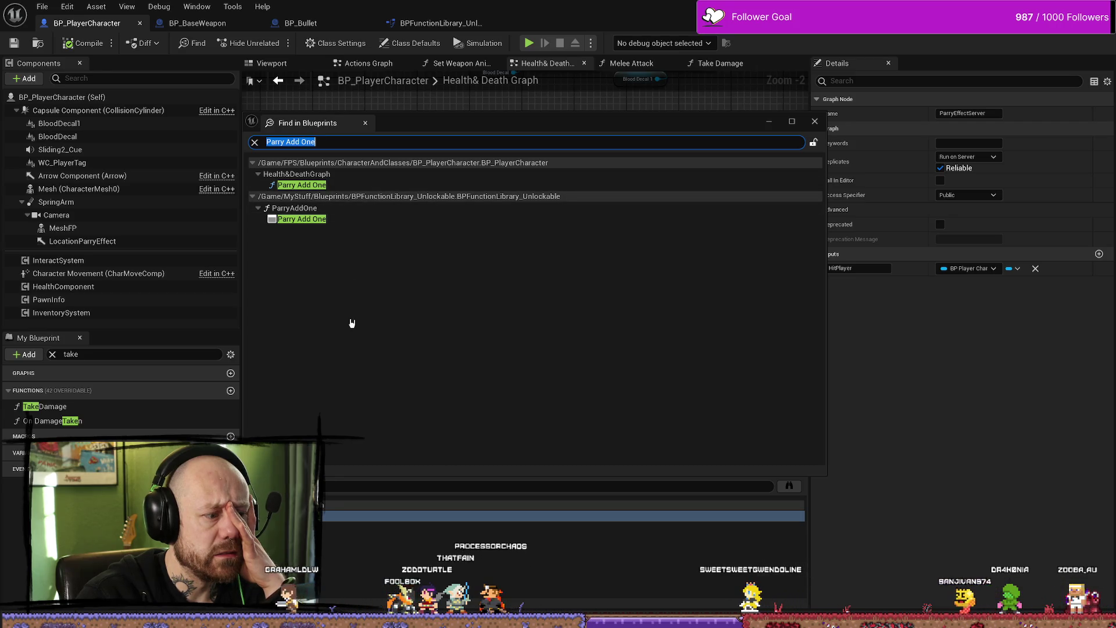
double_click(302, 185)
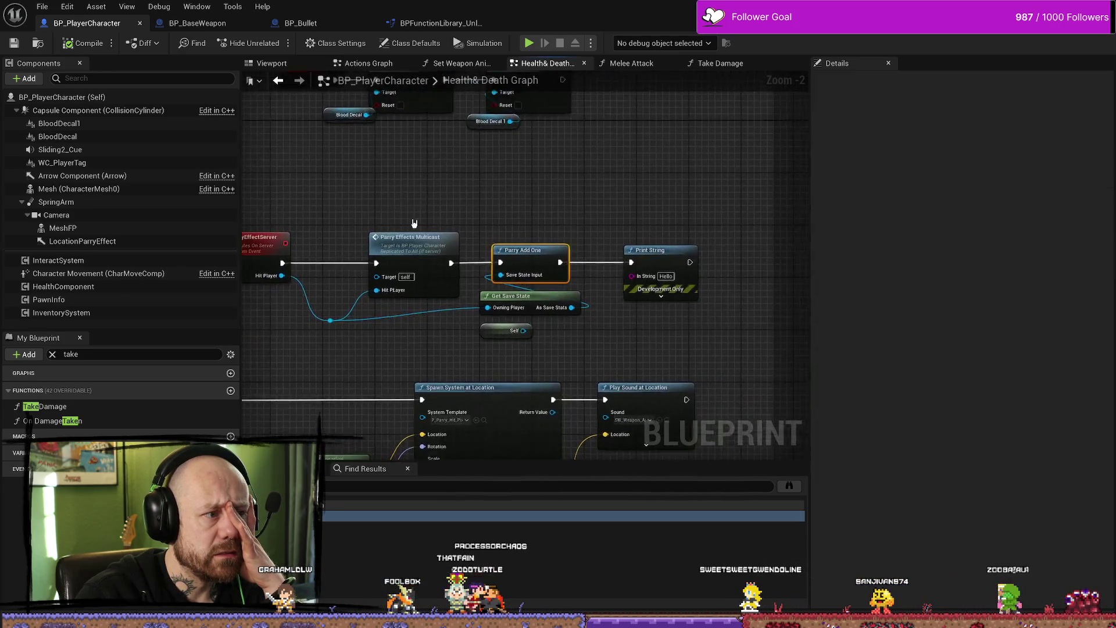
Step: Find where ParryEffectServer is referenced and jump to its call in BP_Bullet
right_click(379, 199)
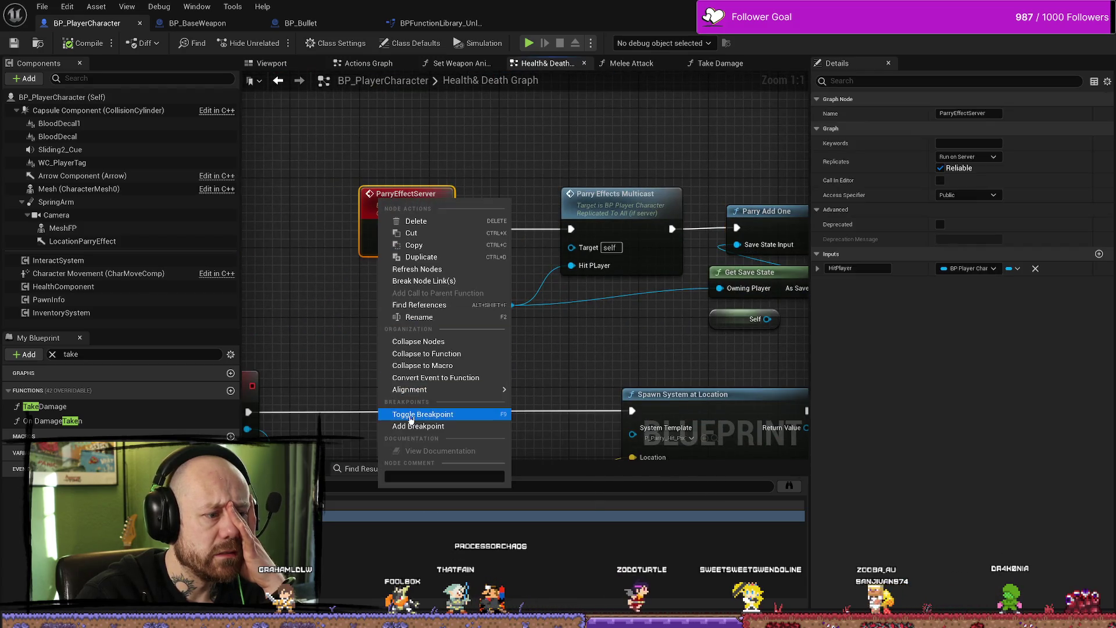
click(428, 306)
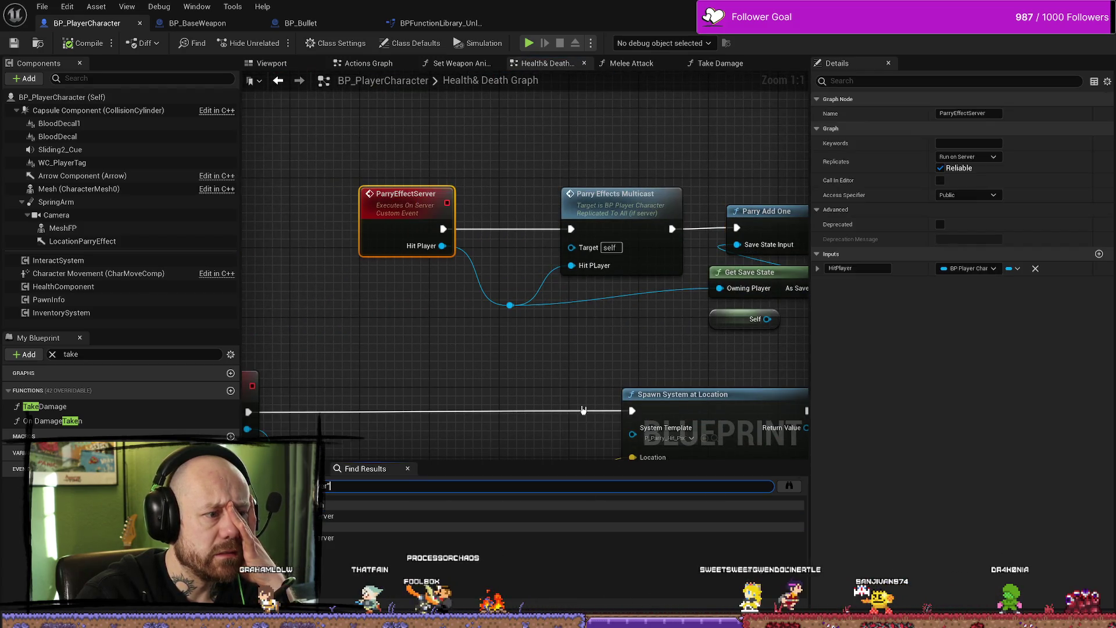
click(789, 485)
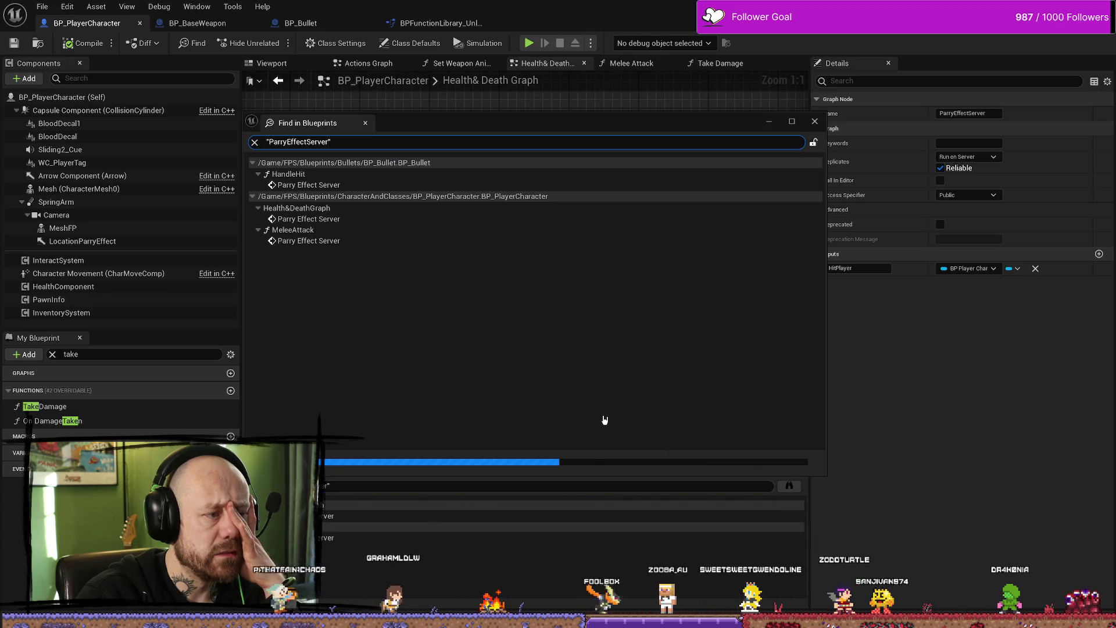
double_click(313, 184)
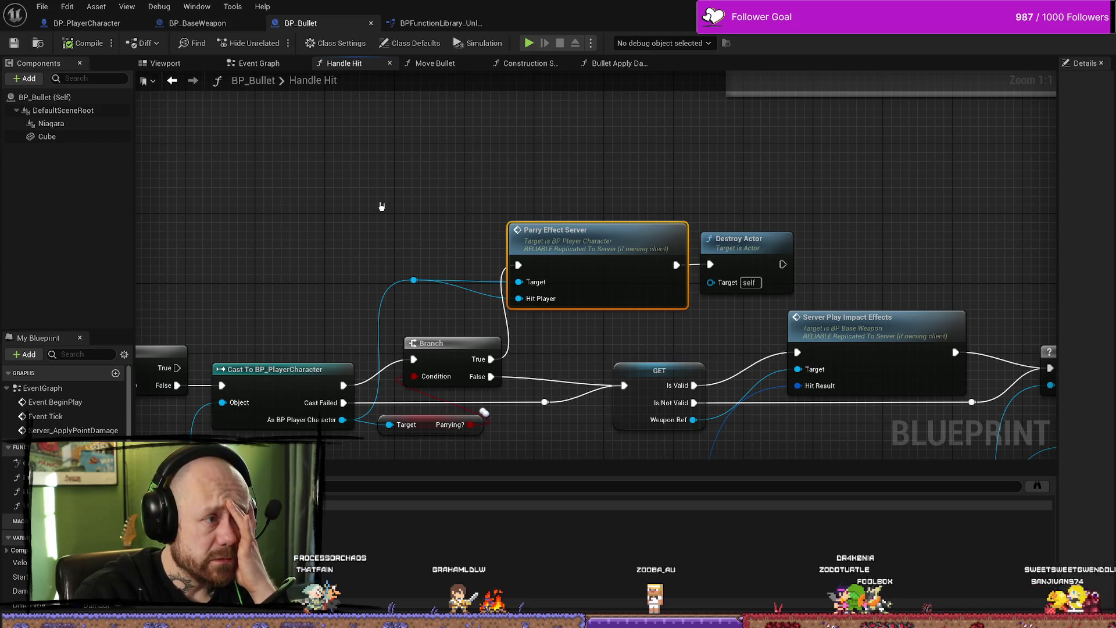
Step: Pan BP_Bullet's Handle Hit graph back to its entry node, then switch to BP_BaseWeapon
drag(381, 207, 585, 162)
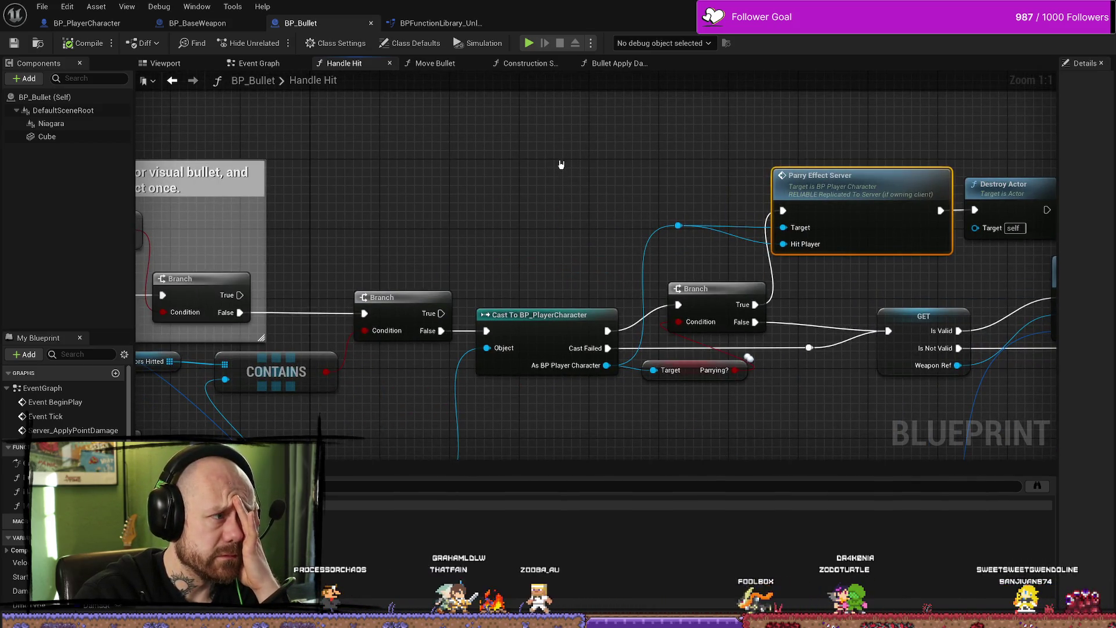
drag(448, 167, 661, 169)
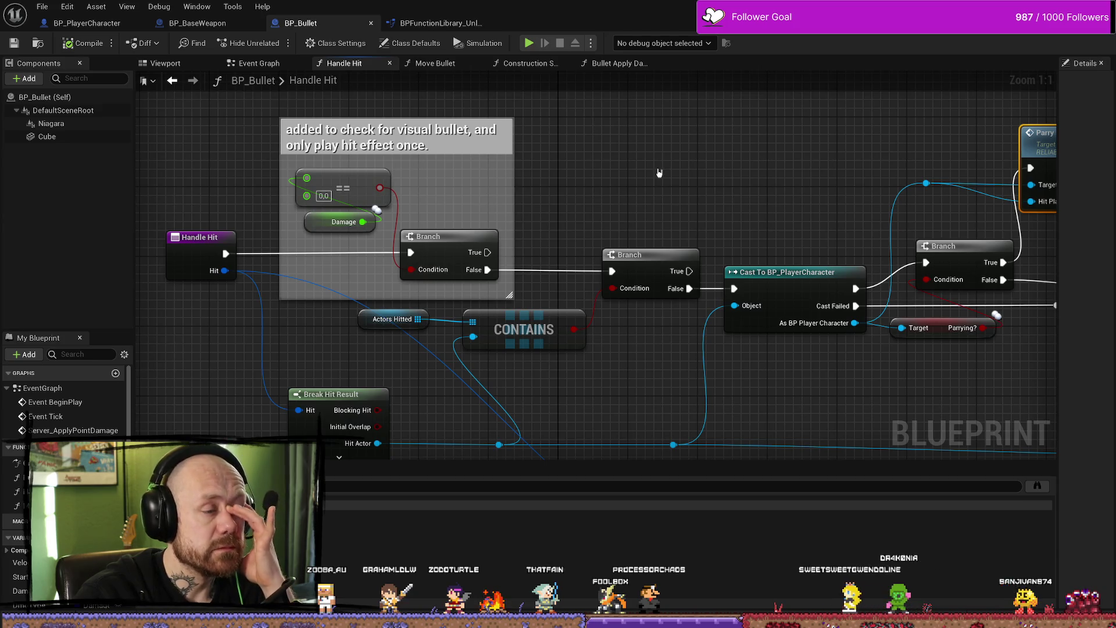
scroll(659, 173, down, 2)
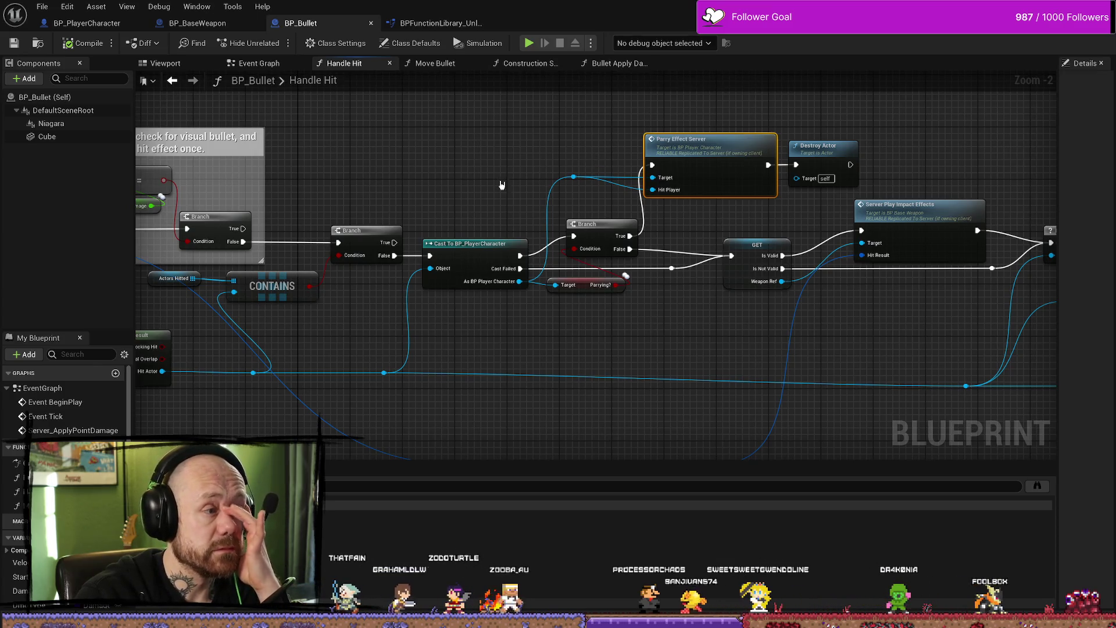
drag(597, 157, 695, 114)
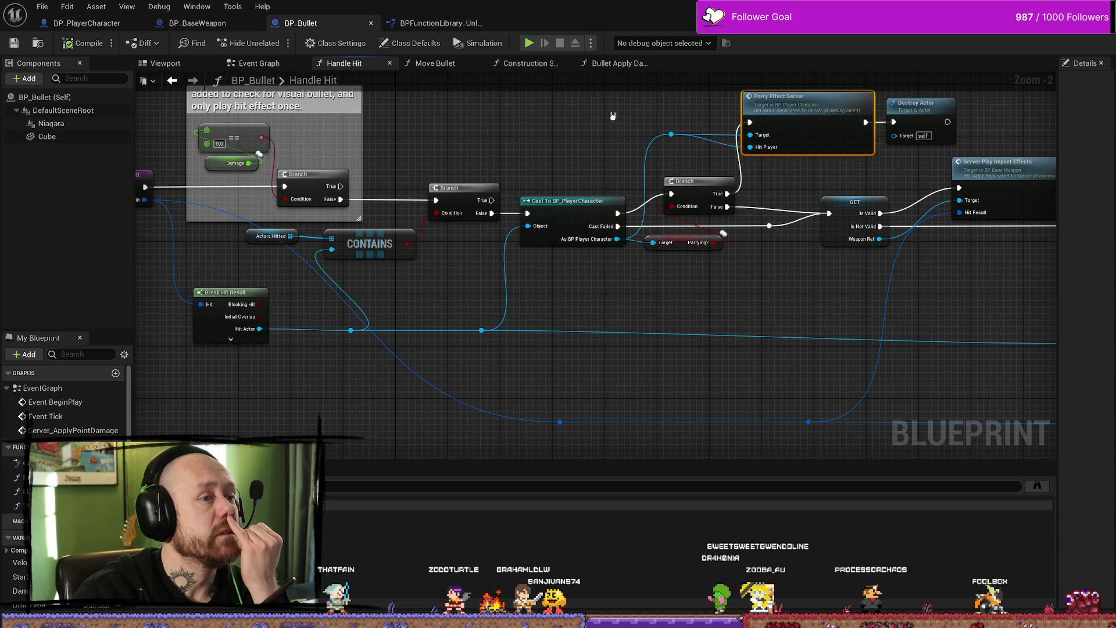
click(198, 23)
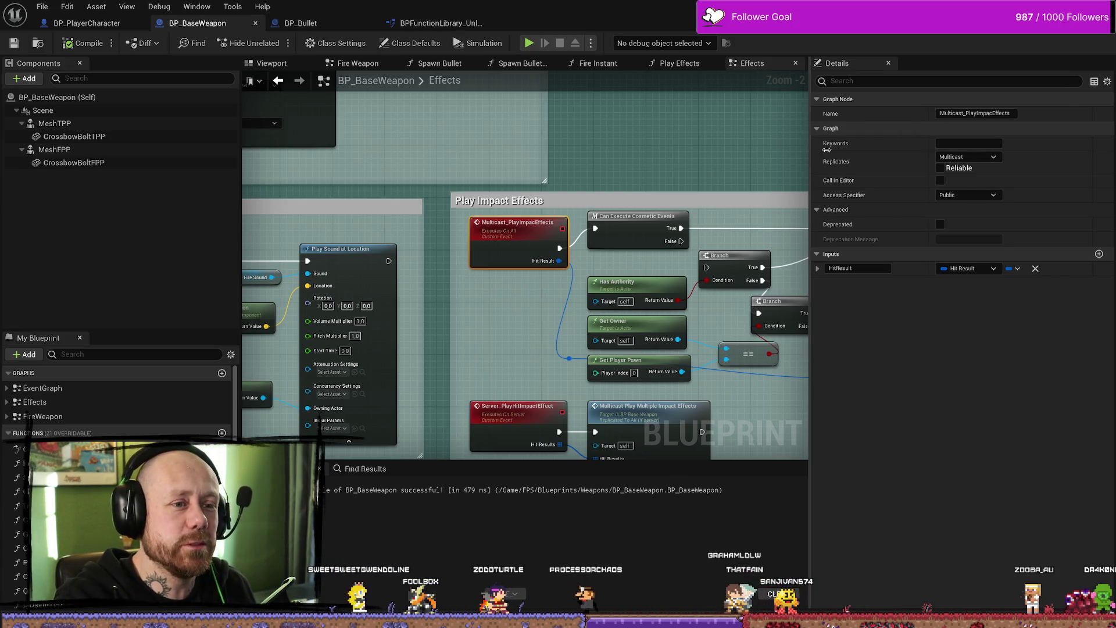
Step: Widen and zoom the Effects graph, then glance at the Edit menu's undo history
drag(814, 153, 927, 153)
scroll(703, 270, down, 8)
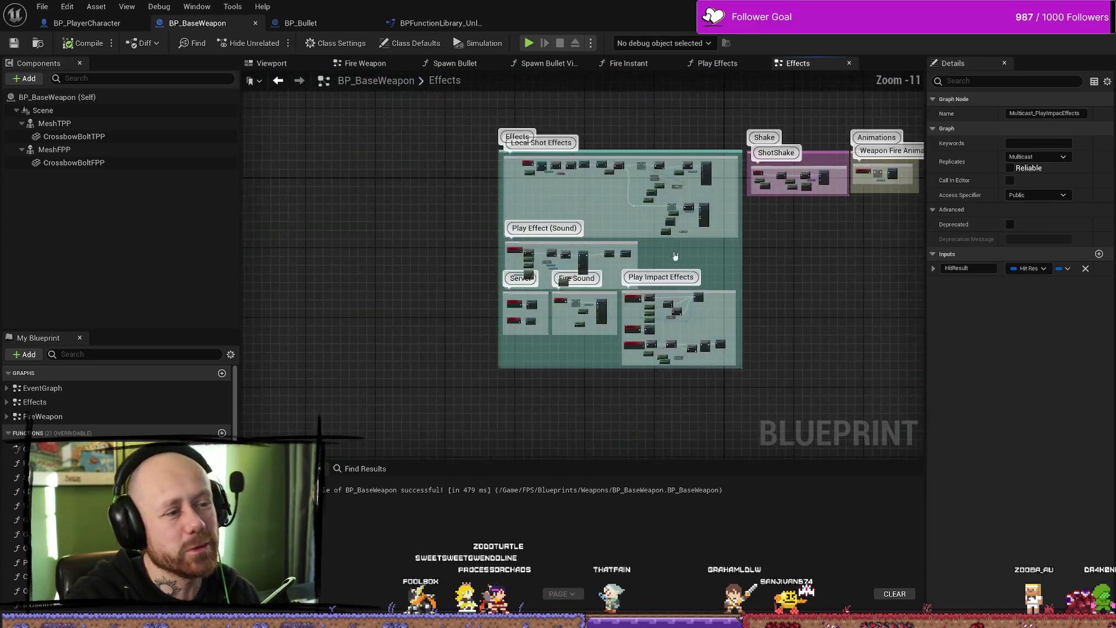
scroll(703, 270, up, 5)
click(42, 7)
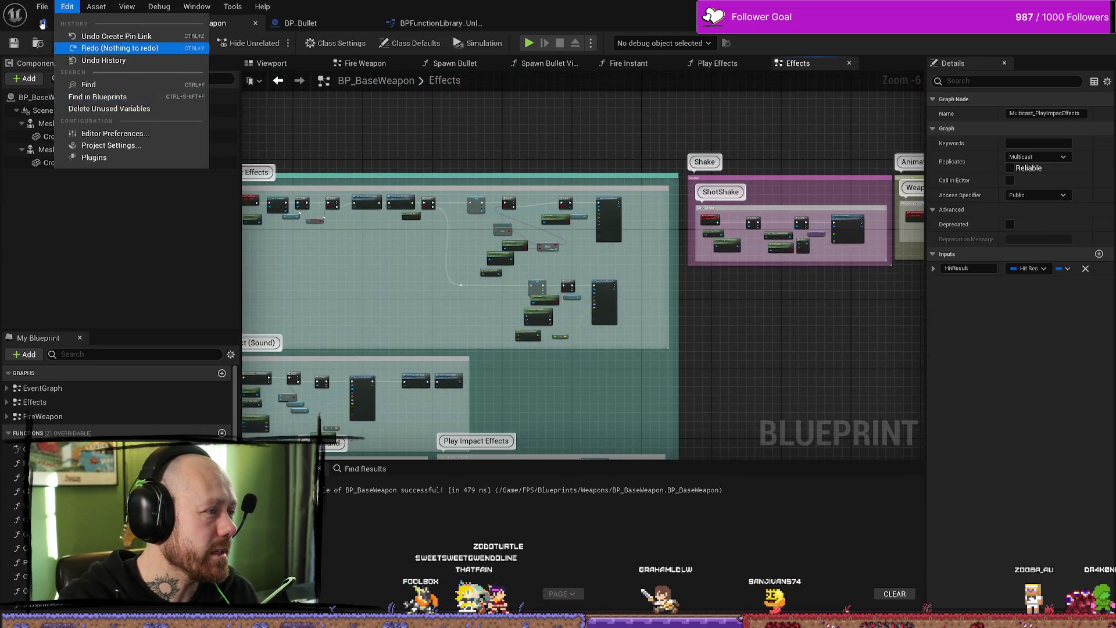
click(114, 73)
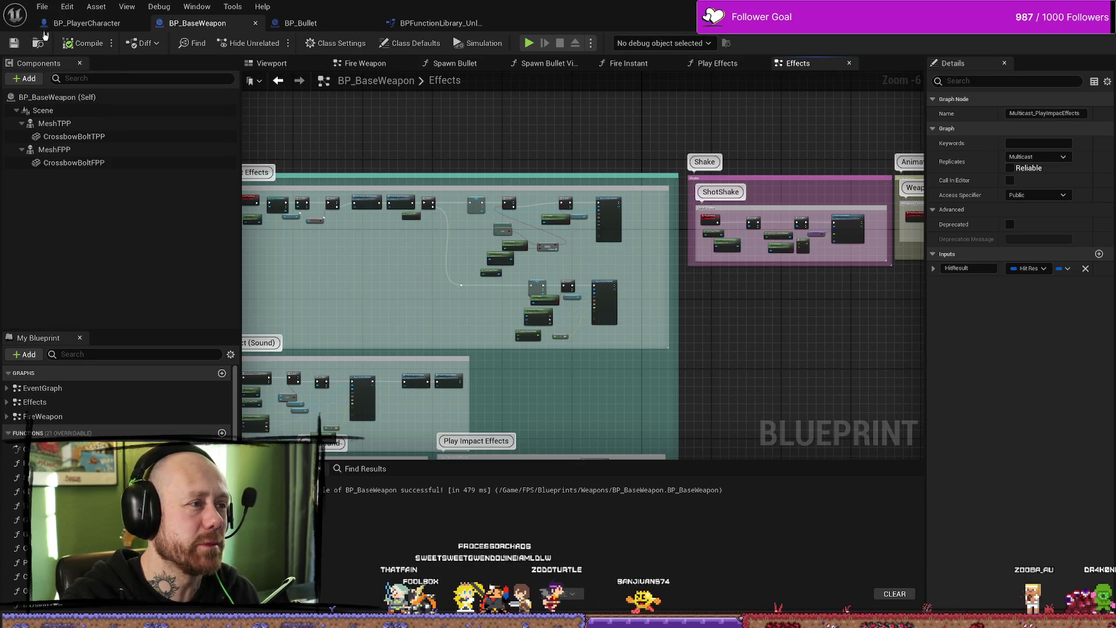
Step: Flip between the BP_PlayerCharacter and BP_BaseWeapon blueprint tabs, ending on BP_PlayerCharacter
click(86, 21)
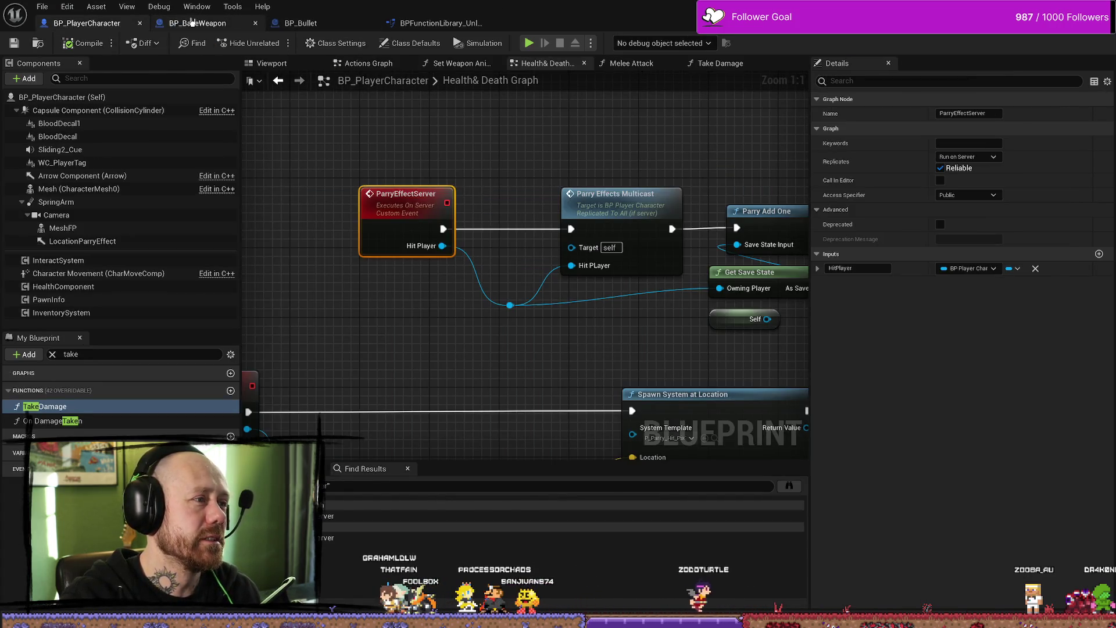
click(197, 23)
click(54, 7)
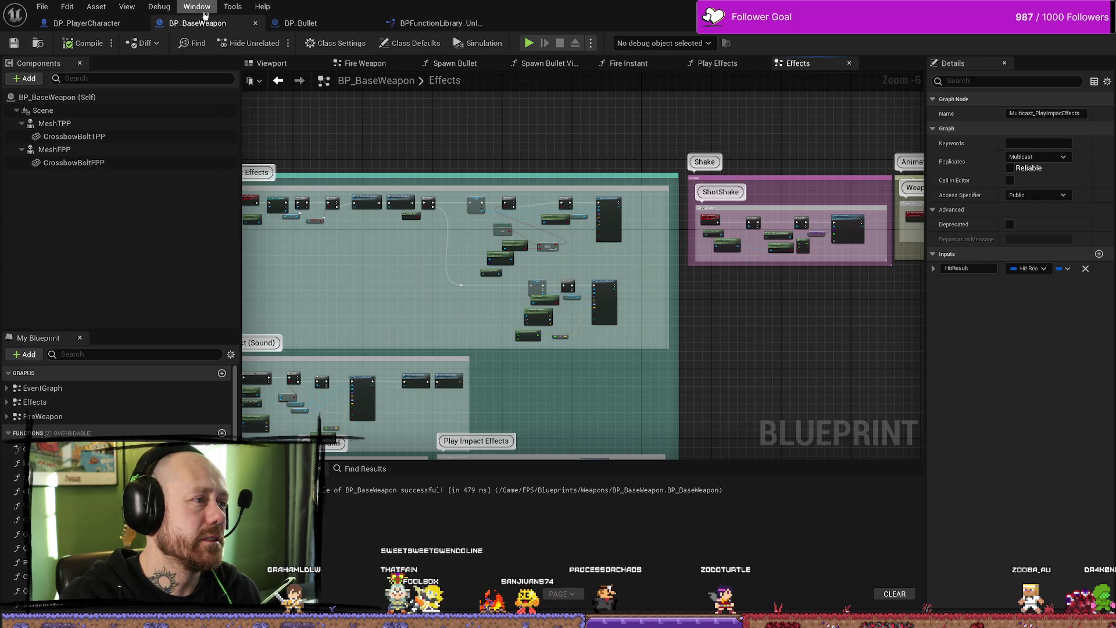
click(82, 23)
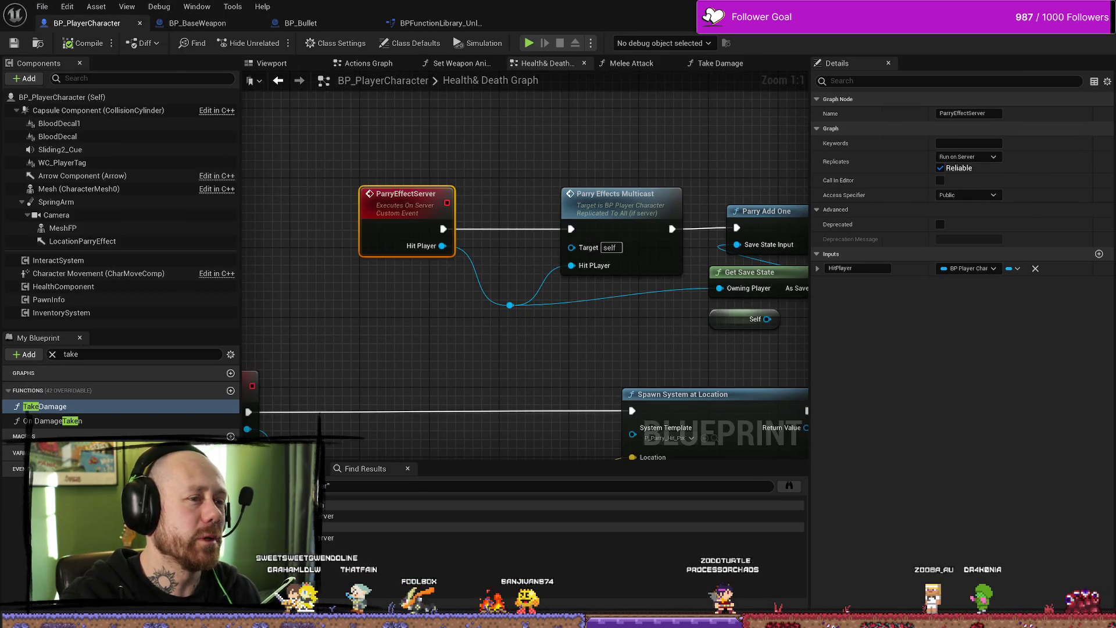
Step: Check the Play mode options, then return to the level editor with the ParryEffectServer search results
click(591, 43)
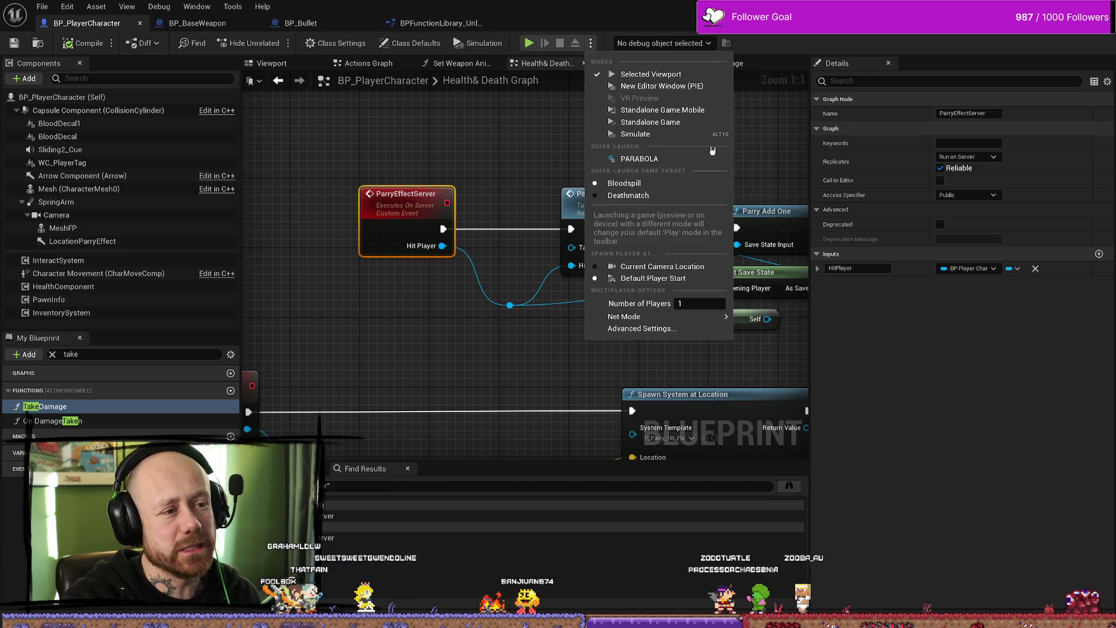
mouse_move(667, 320)
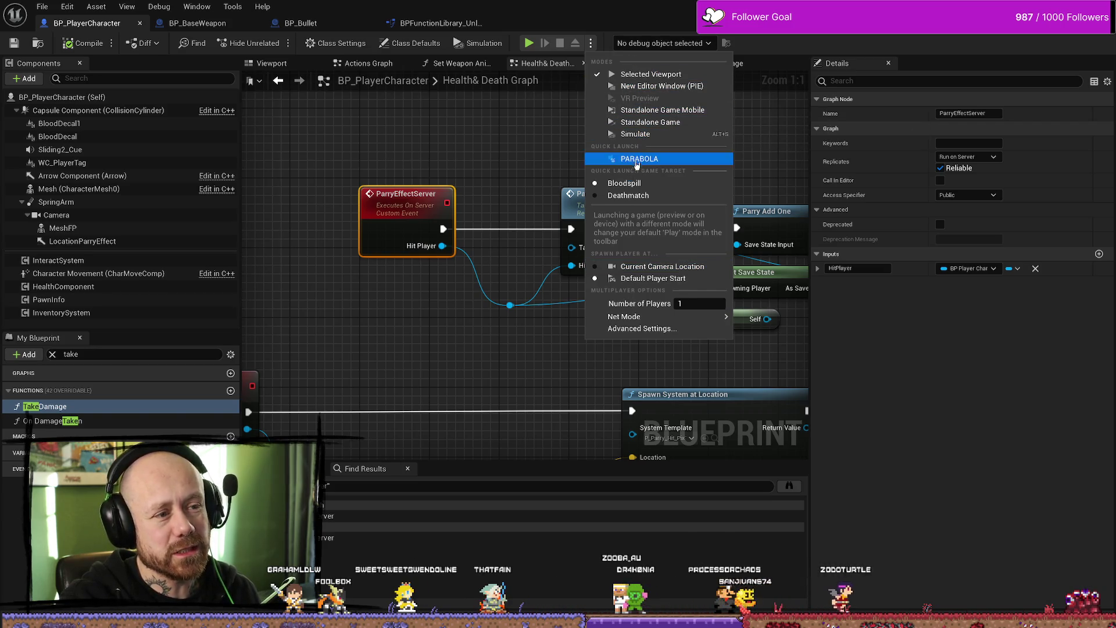
key(Escape)
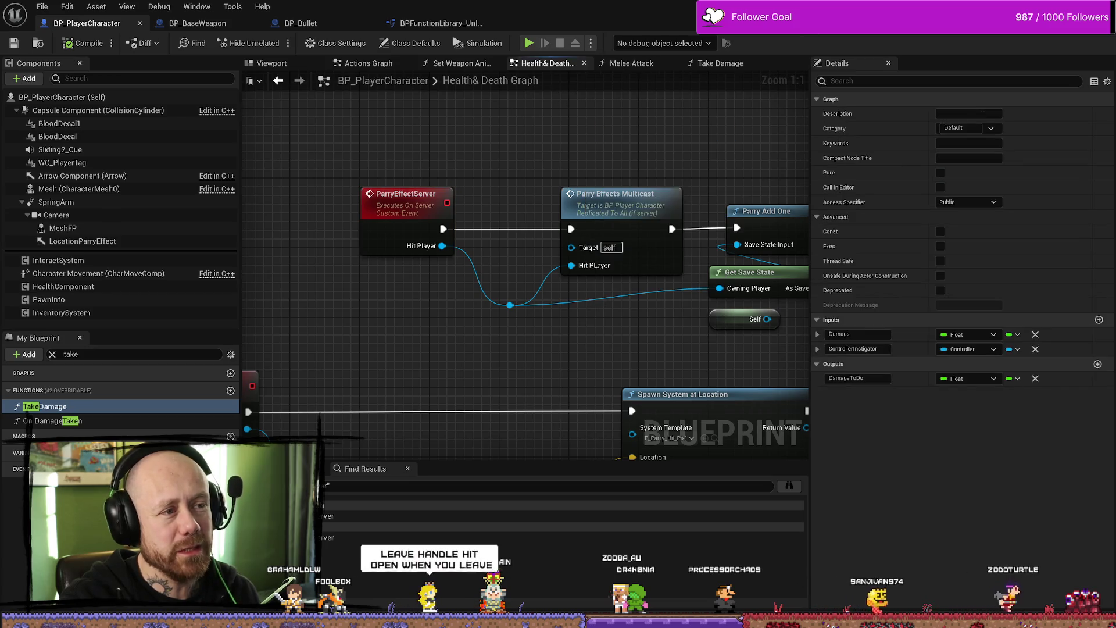
key(alt+Tab)
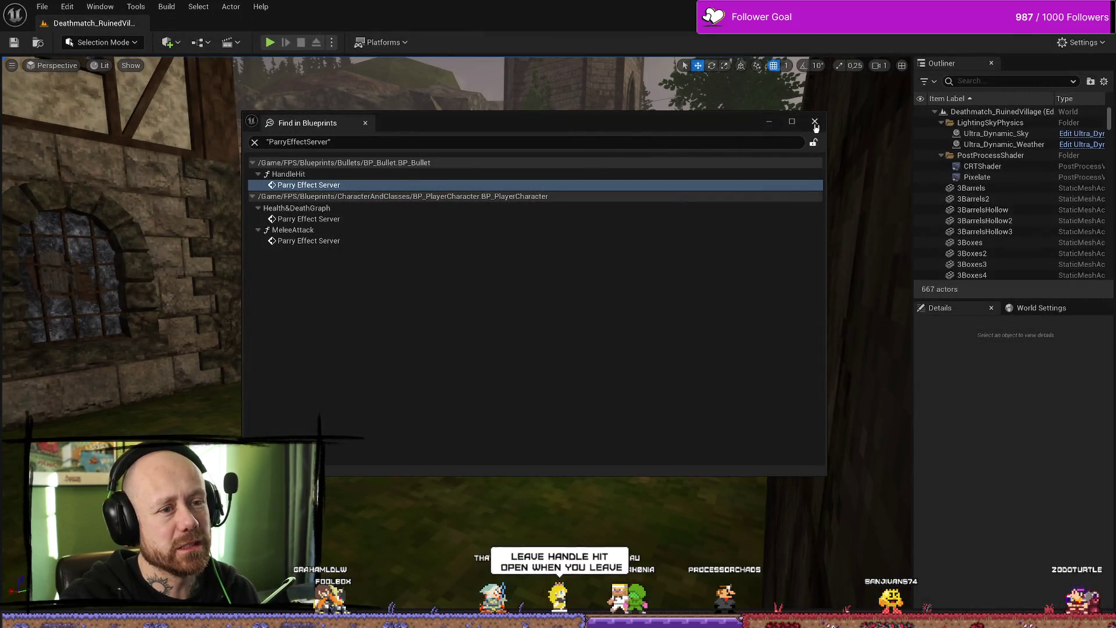
Step: Close Find in Blueprints and package the project for Windows into the ForTesting\Windows folder
click(573, 111)
click(383, 41)
mouse_move(463, 218)
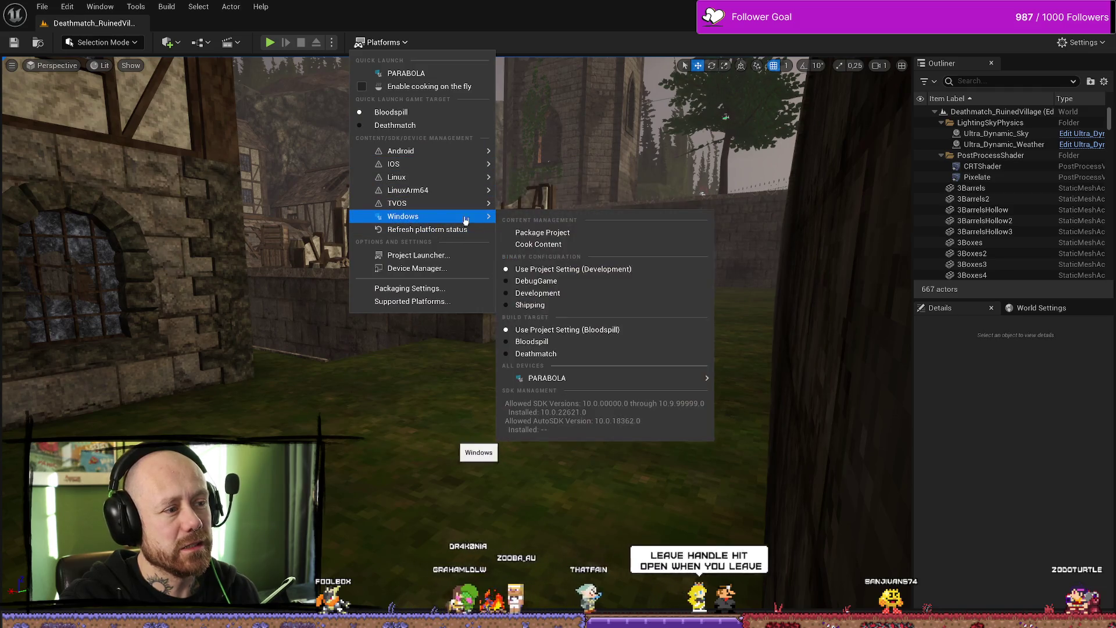
click(559, 235)
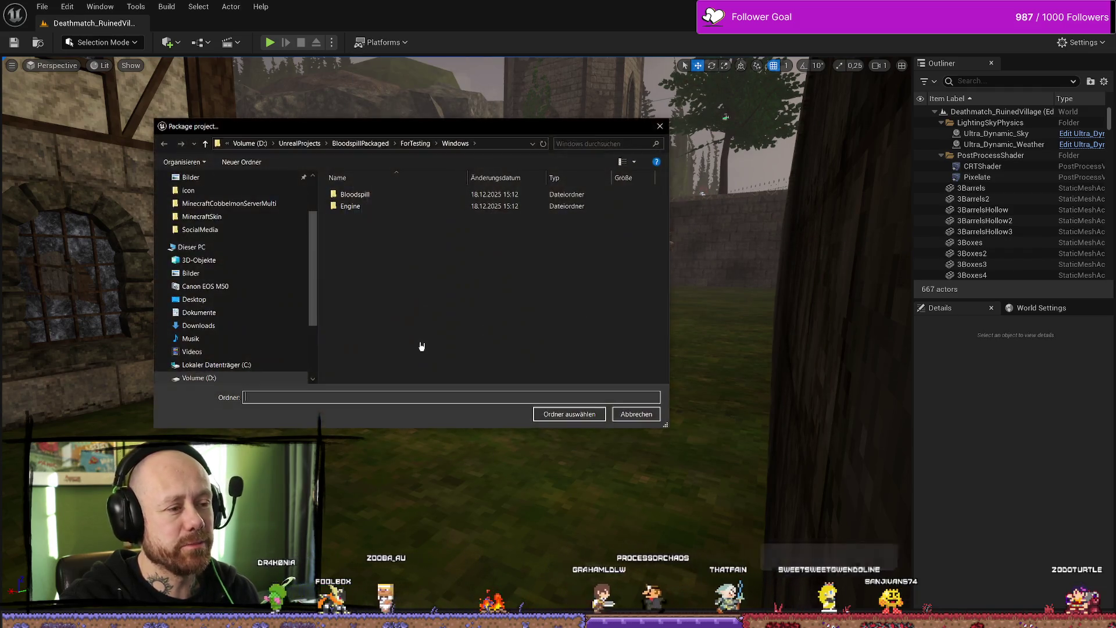
click(569, 412)
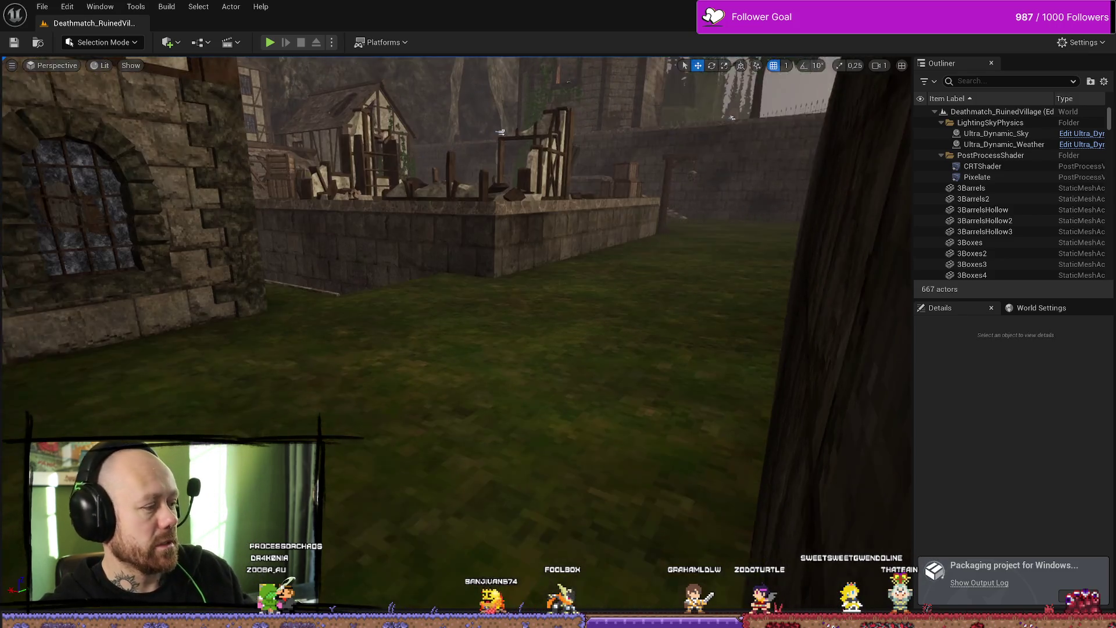
Step: Reopen BP_PlayerCharacter from the FPS folder in the Content Drawer
key(ctrl+space)
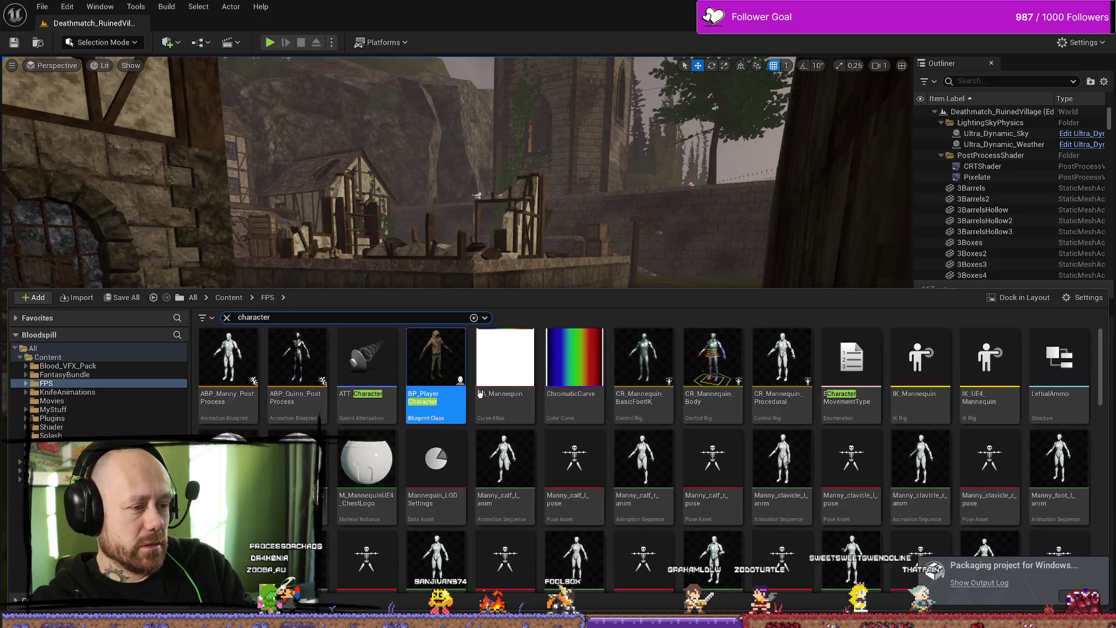
click(51, 383)
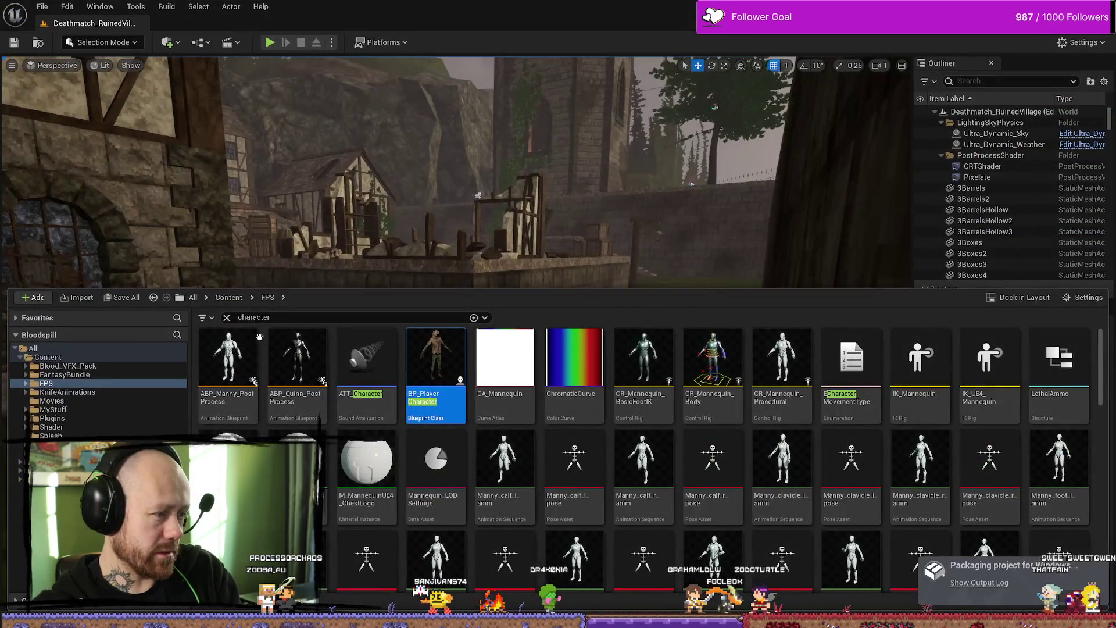
double_click(438, 356)
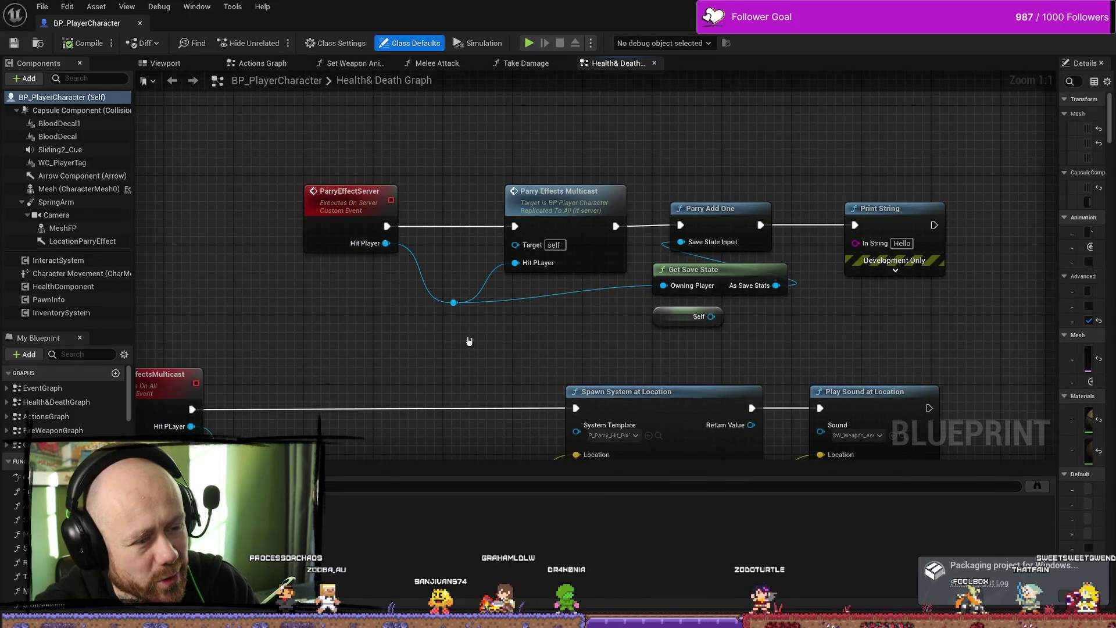
Step: Find references to the ParryEffectServer event and jump to its call in BP_Bullet's Handle Hit
scroll(528, 296, down, 3)
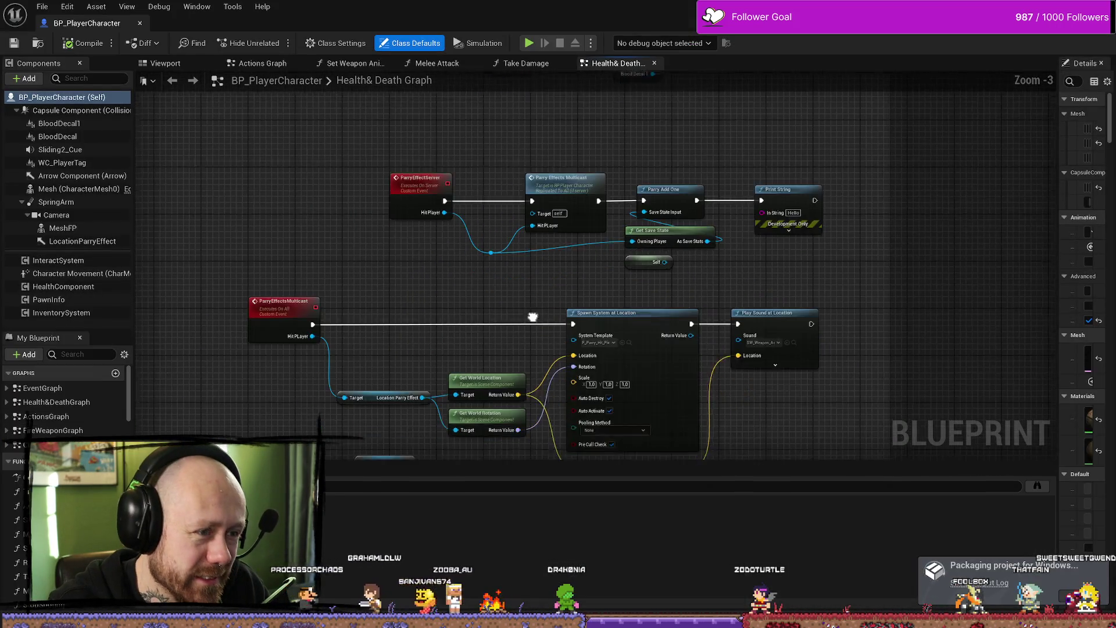
click(471, 195)
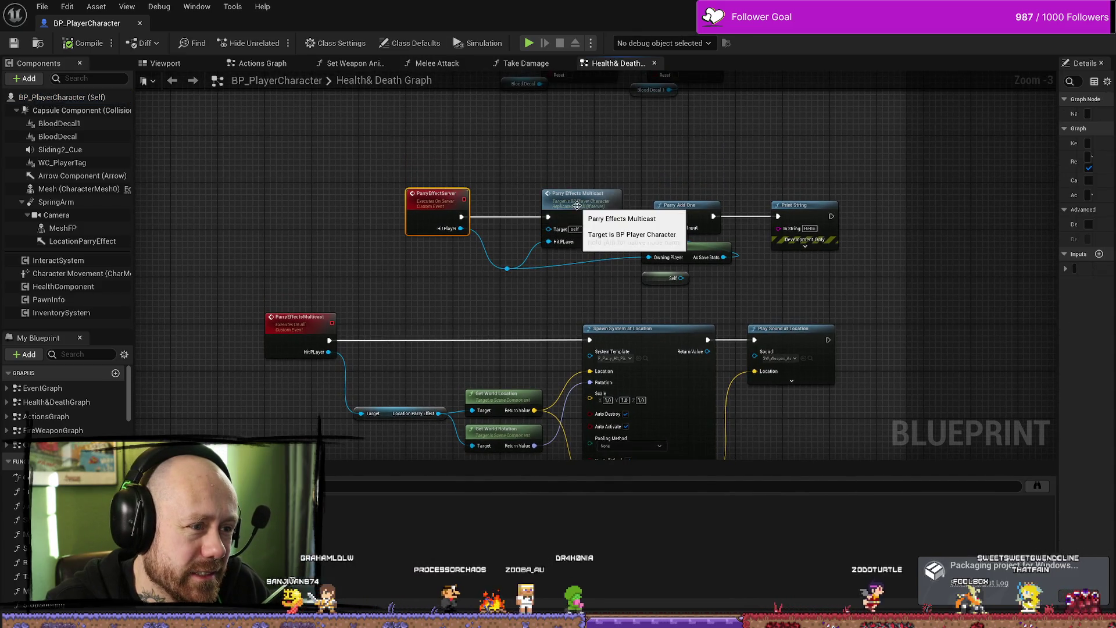
right_click(436, 208)
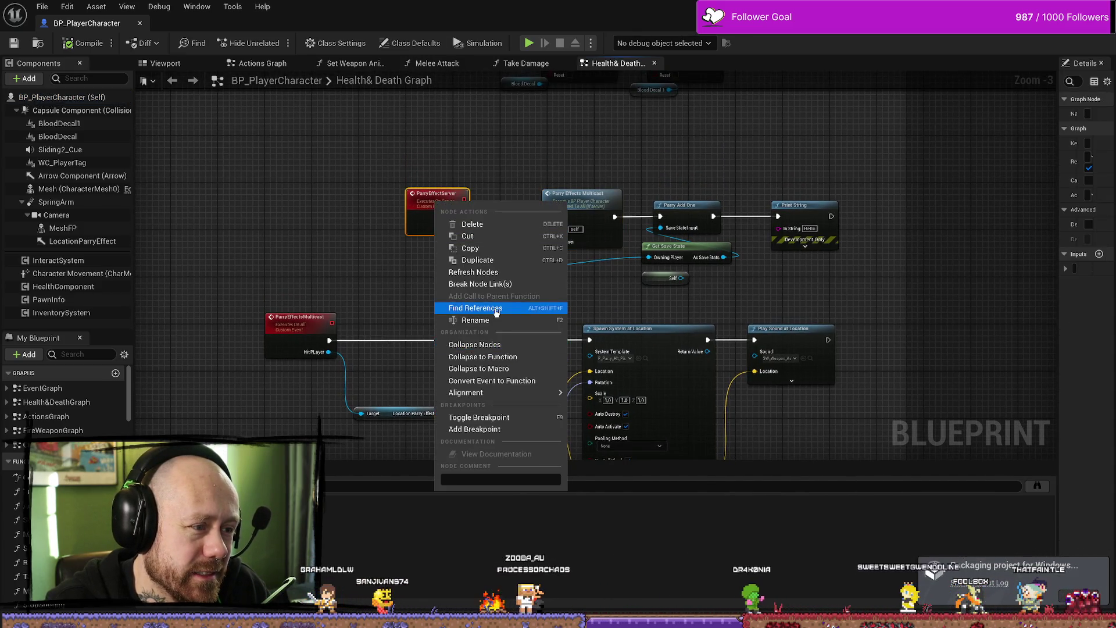
click(476, 308)
double_click(1040, 505)
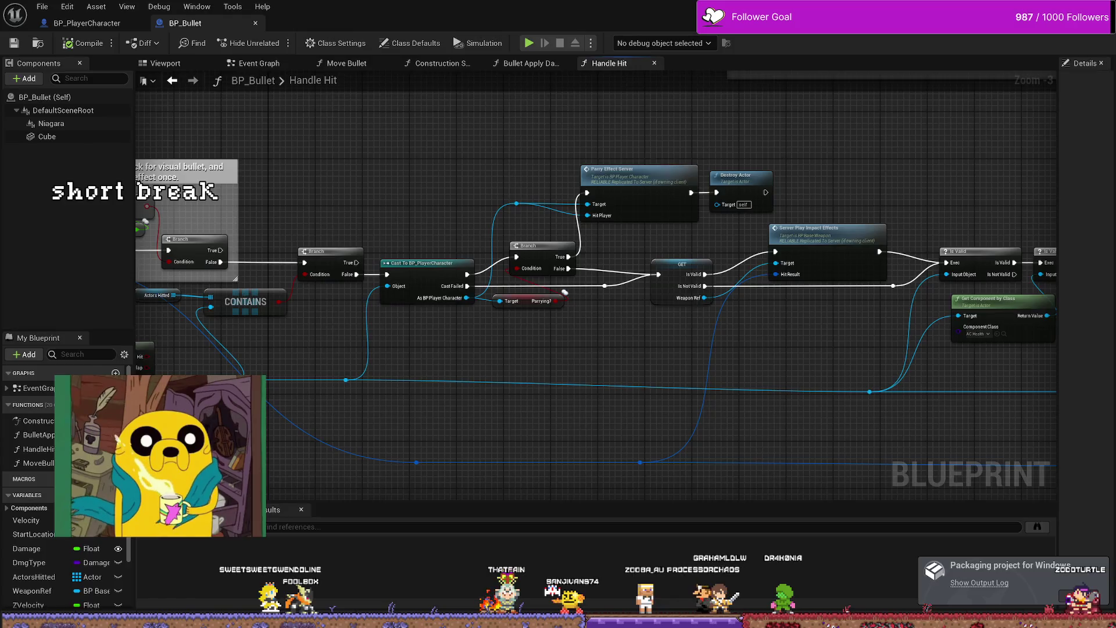
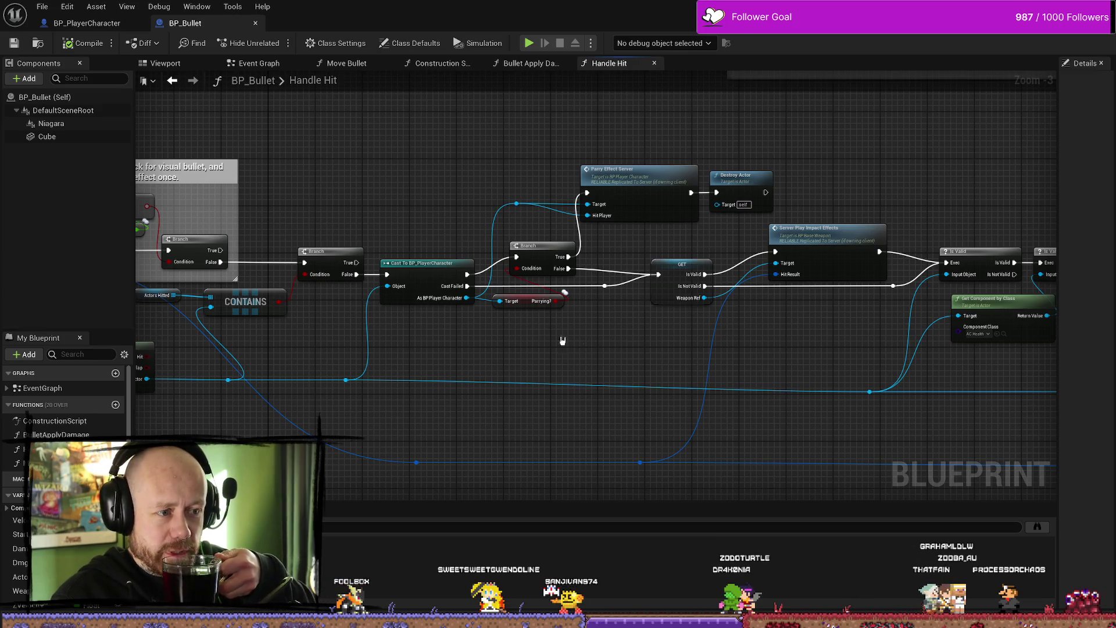
Step: Check the uploaded Windows.rar in the Bloodspill Builds Drive folder, then bring File Explorer forward
drag(562, 340, 575, 363)
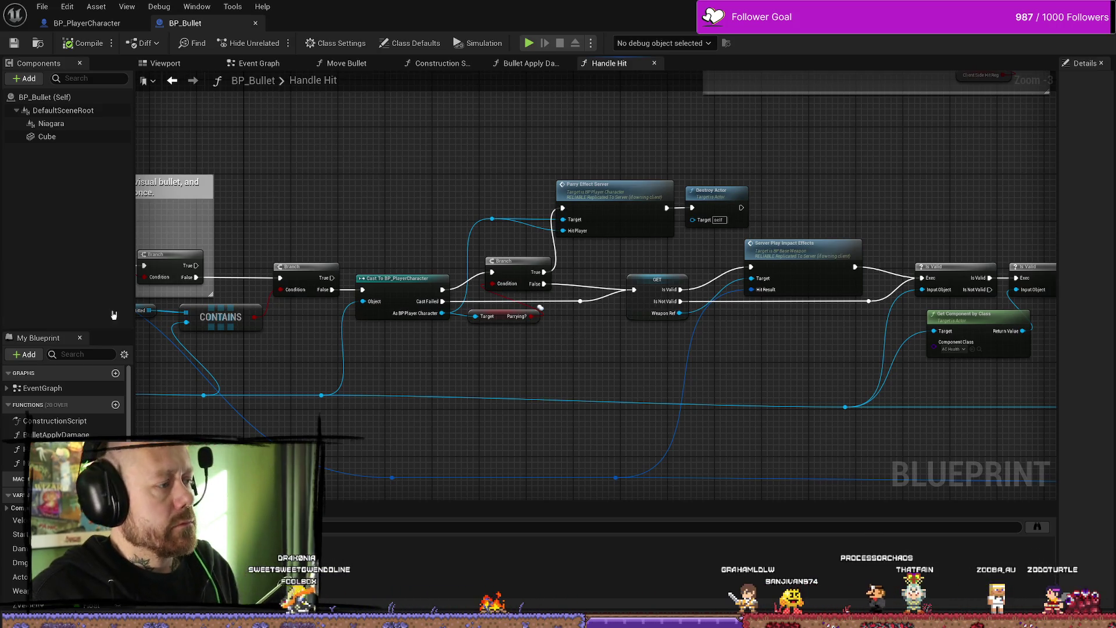
key(super+e)
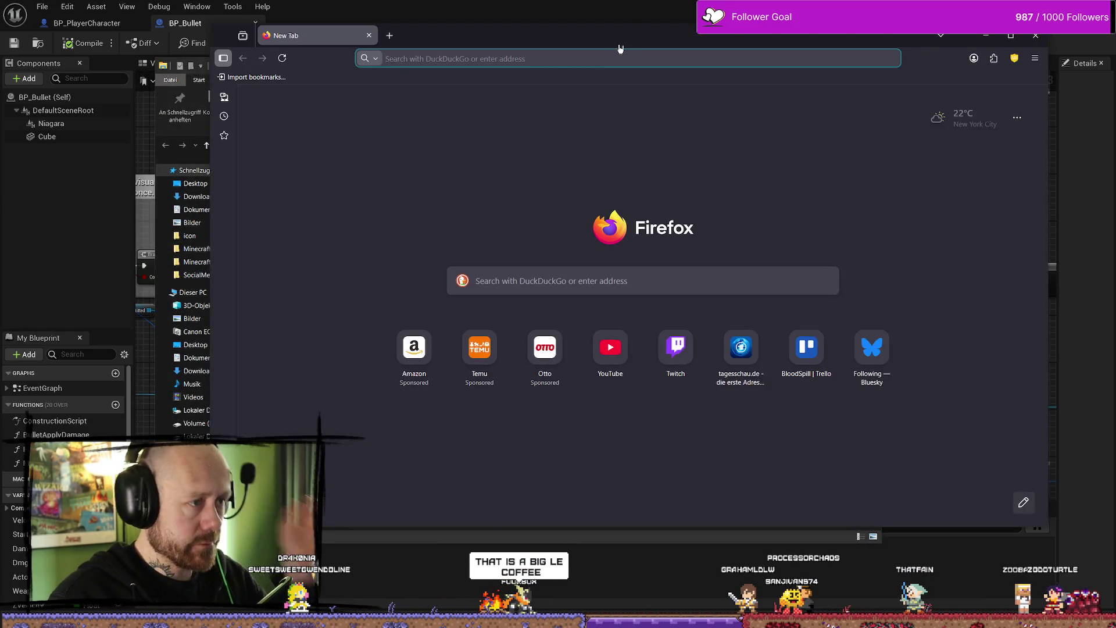
key(ctrl+w)
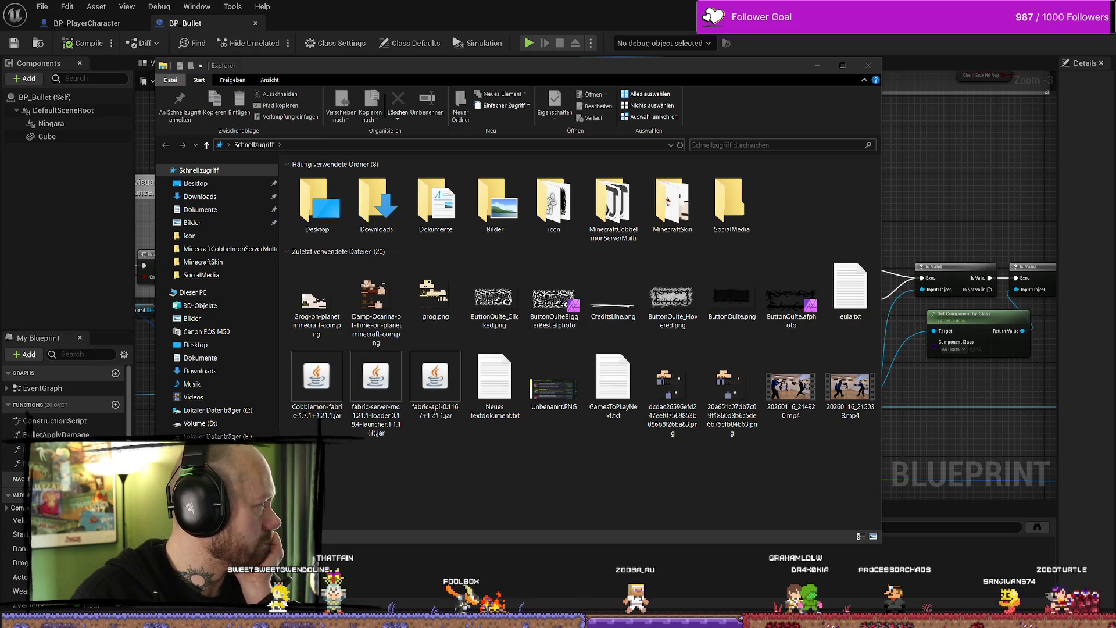
key(alt+Tab)
click(725, 331)
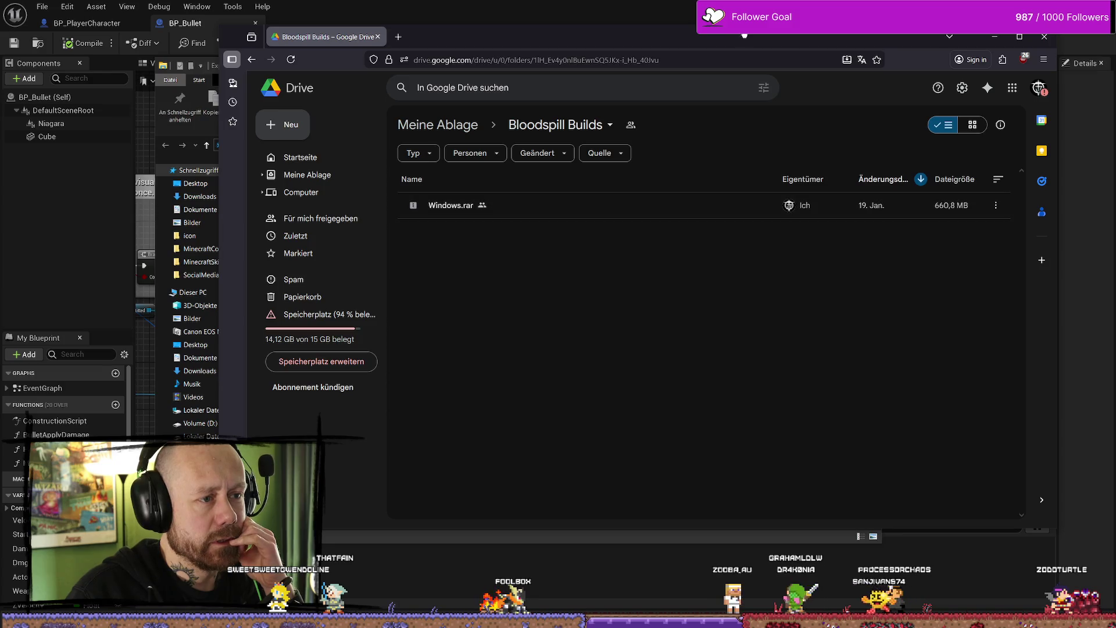
key(super+Down)
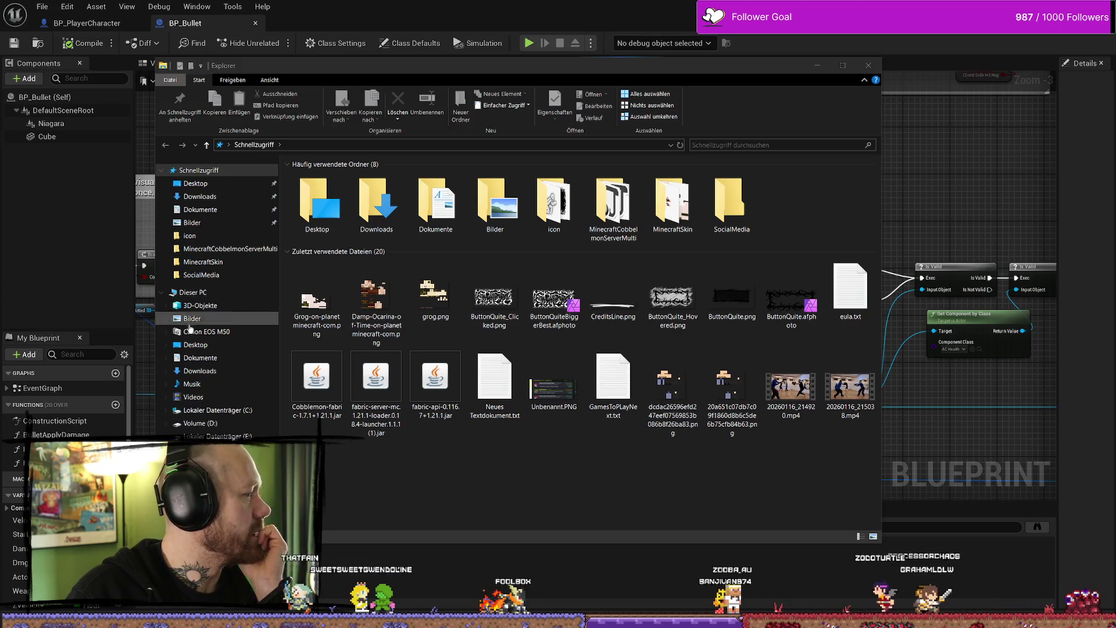
click(242, 332)
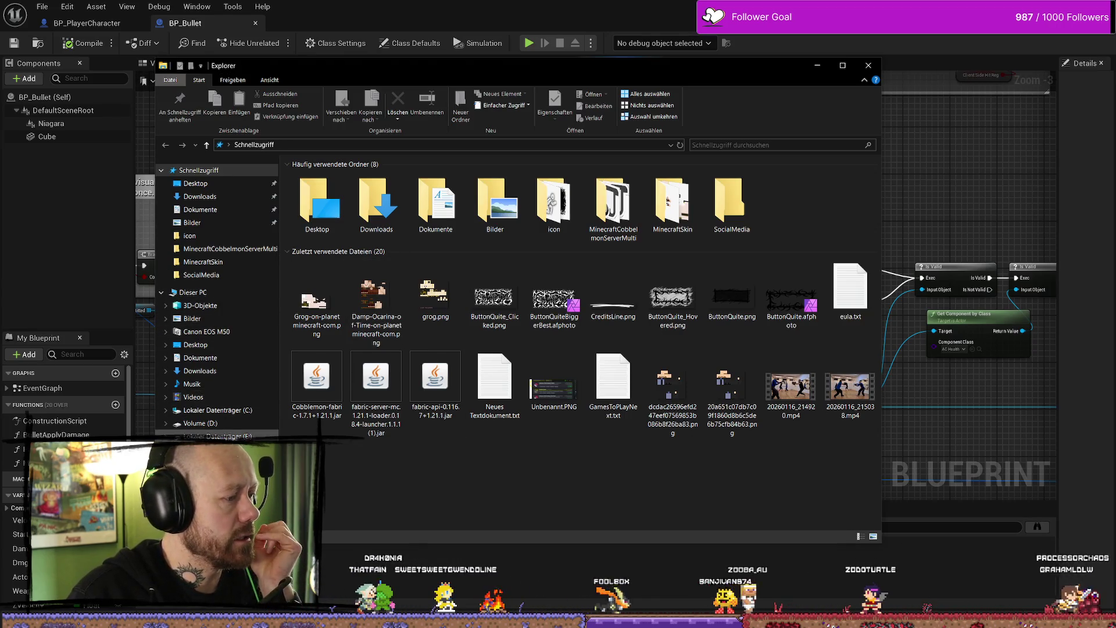
Step: Browse the E: and Volume (D:) drives to locate the BloodspillPackaged folder
click(218, 436)
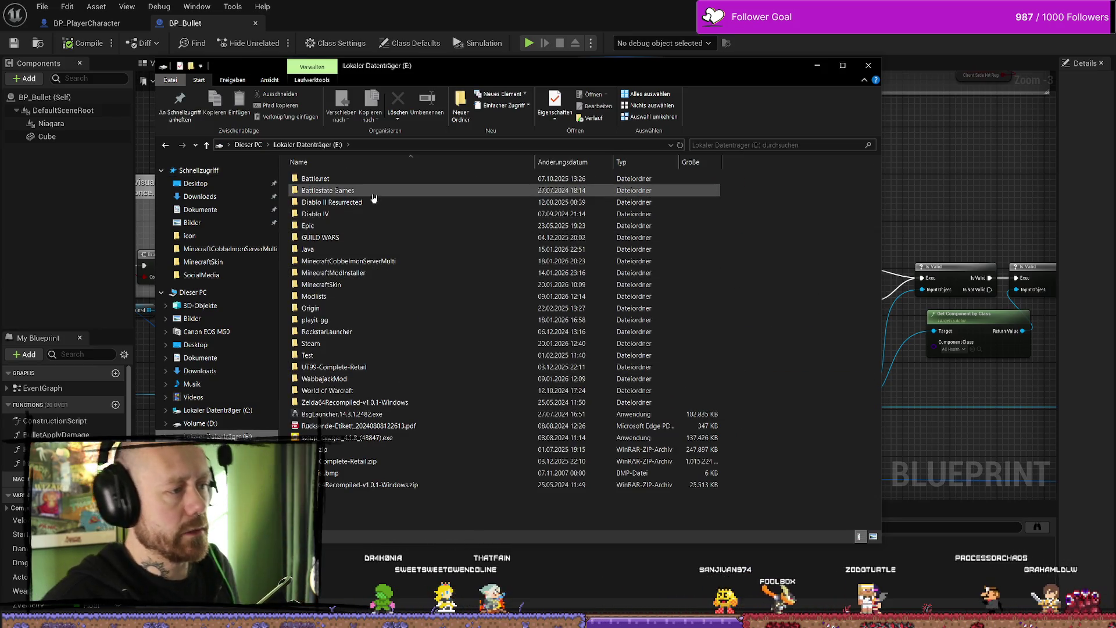
click(248, 426)
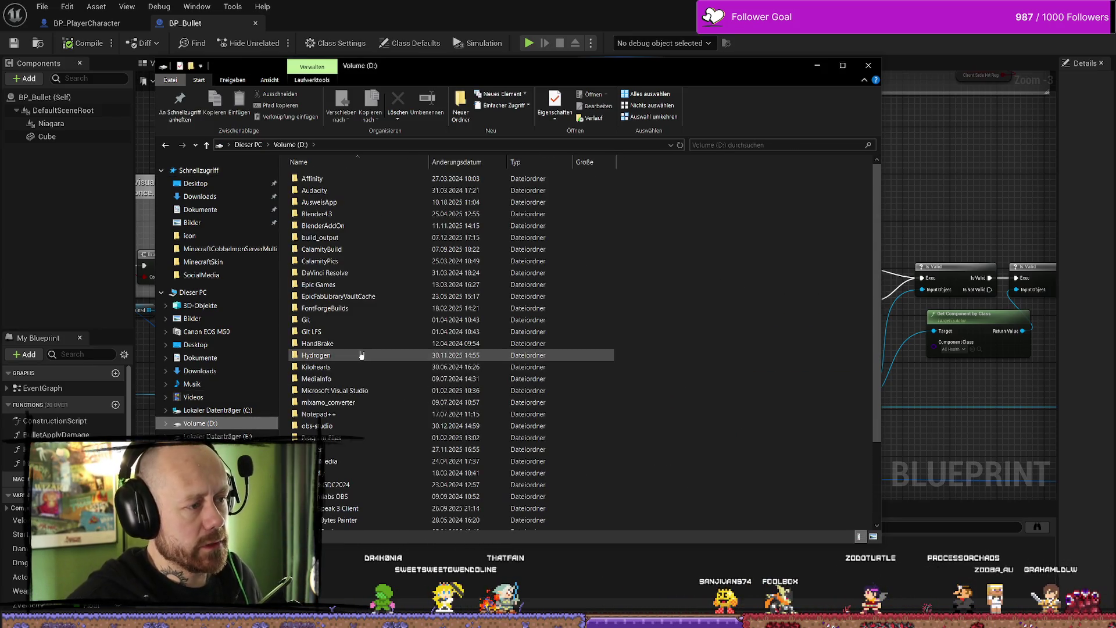
double_click(398, 257)
key(alt+Left)
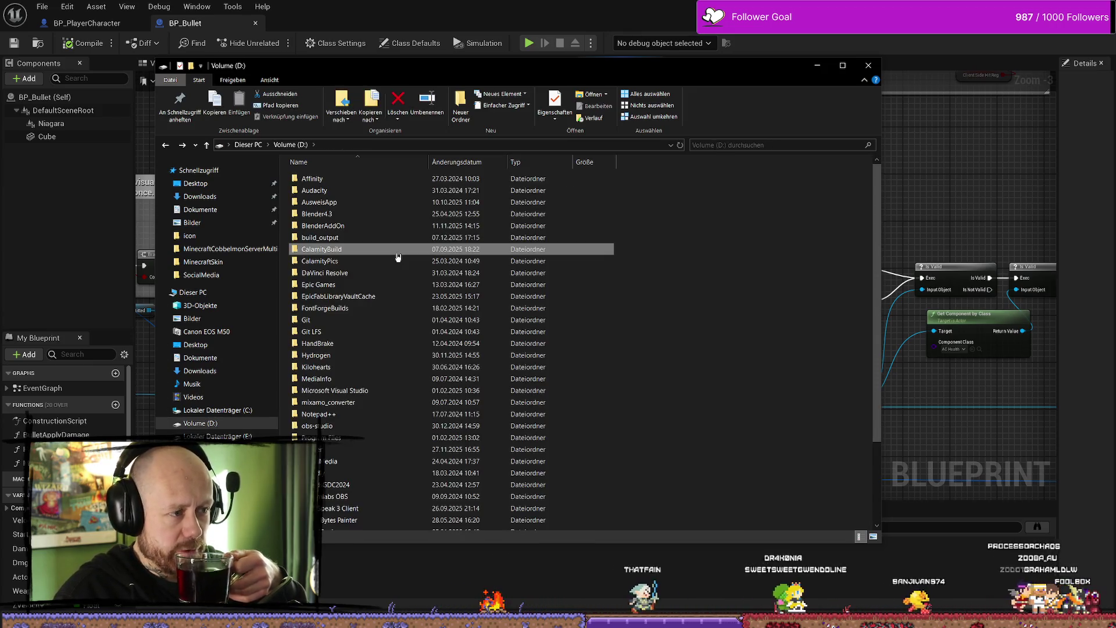
scroll(387, 291, down, 2)
scroll(387, 297, up, 2)
scroll(372, 291, down, 3)
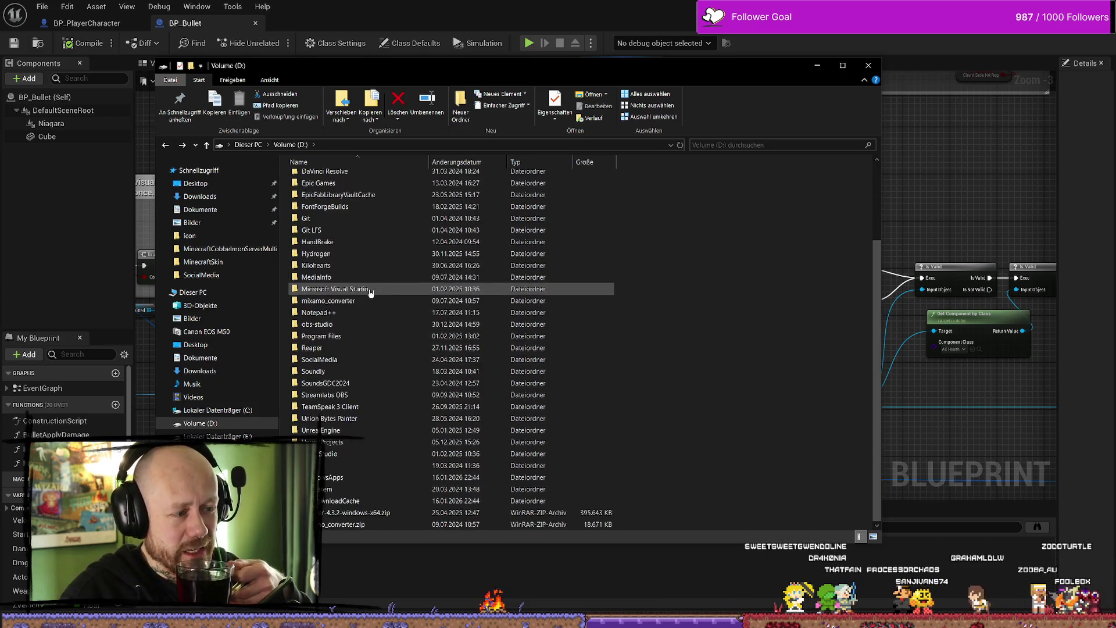
scroll(368, 337, up, 3)
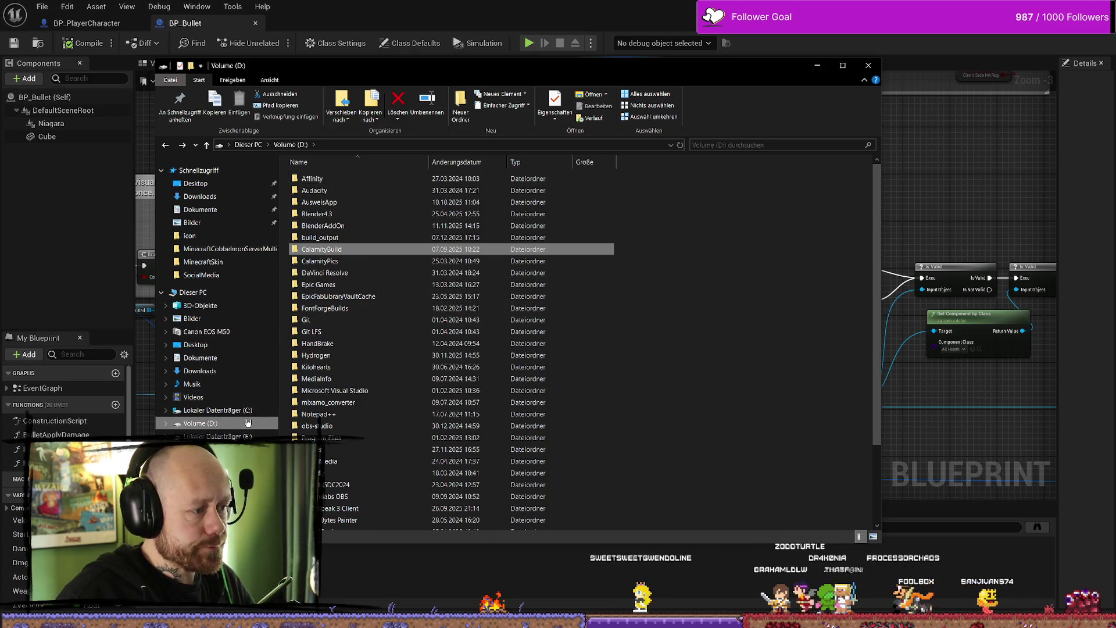
scroll(372, 436, down, 3)
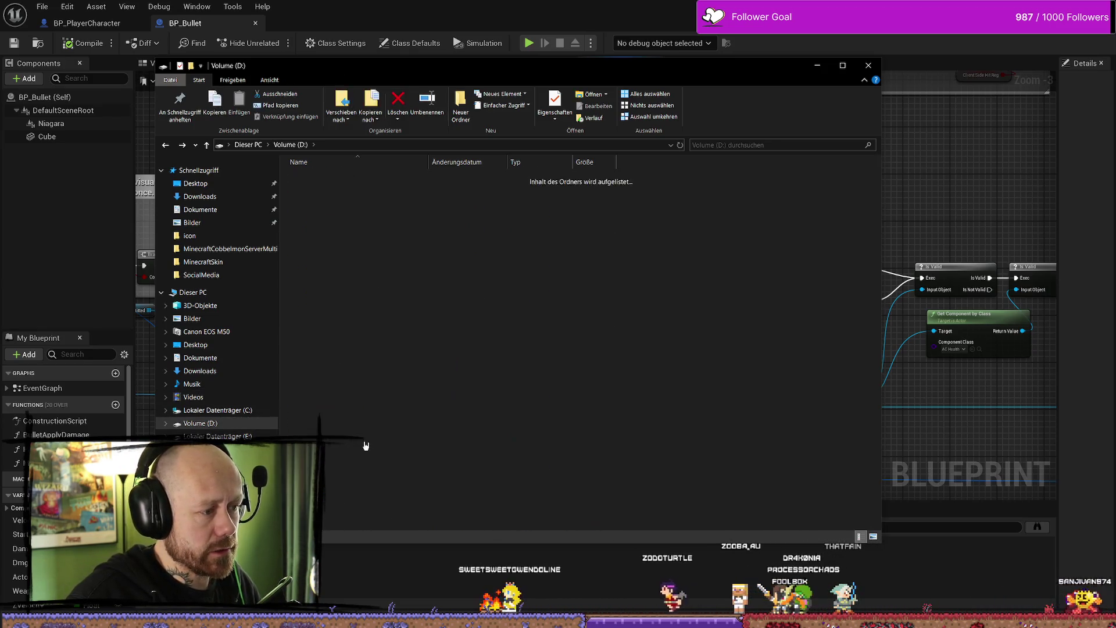
Step: Open BloodspillPackaged\ForTesting and delete the old Windows.rar archive
double_click(379, 240)
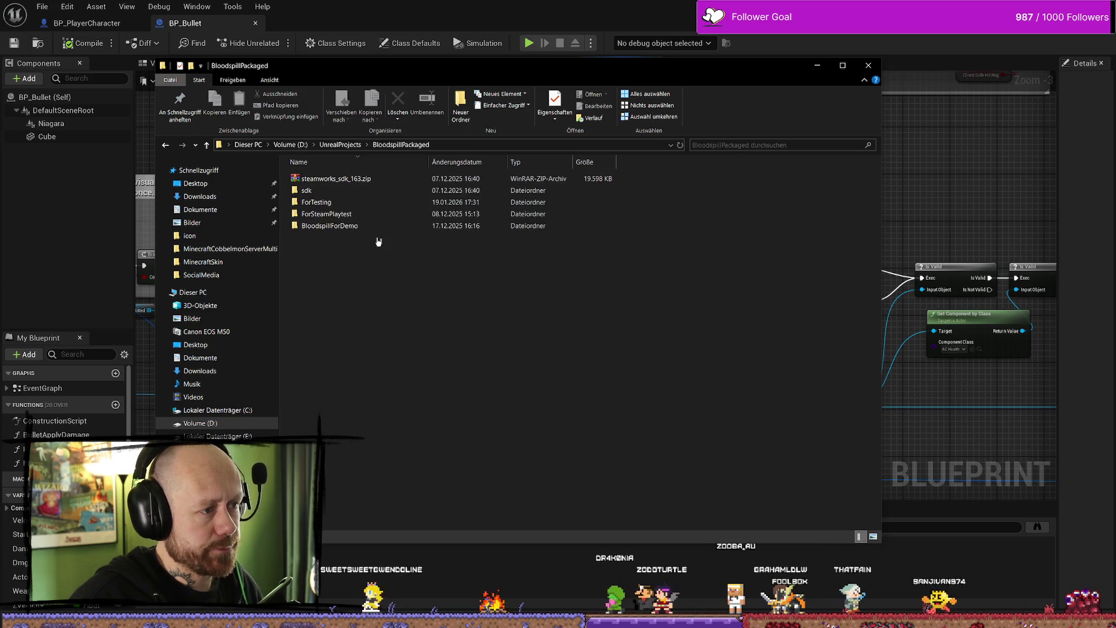
mouse_move(402, 200)
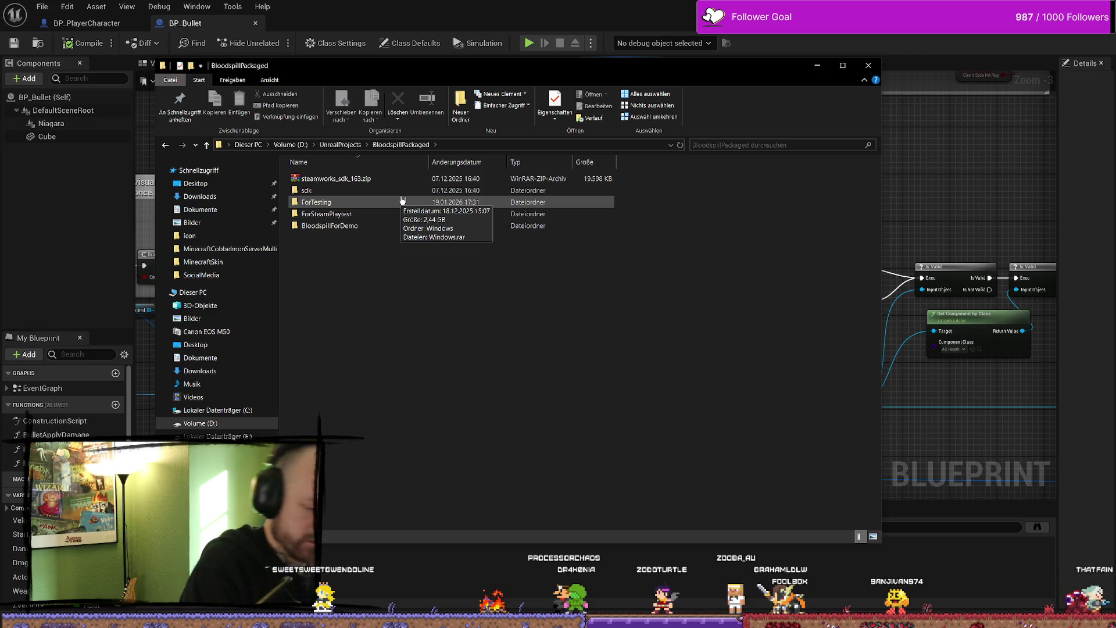
click(366, 202)
double_click(365, 203)
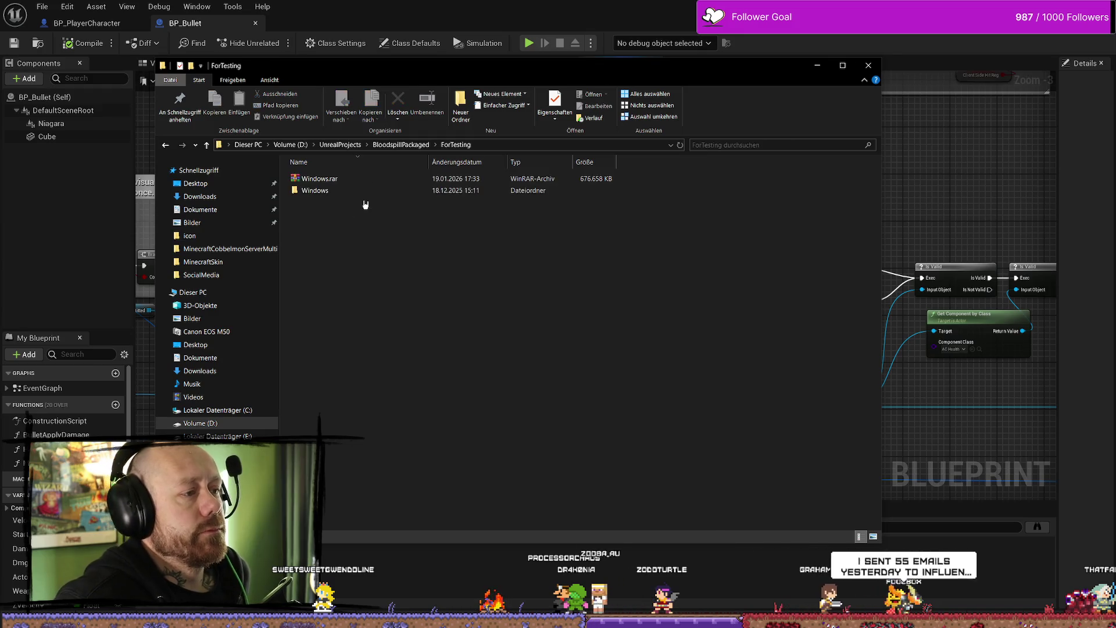
key(alt+Left)
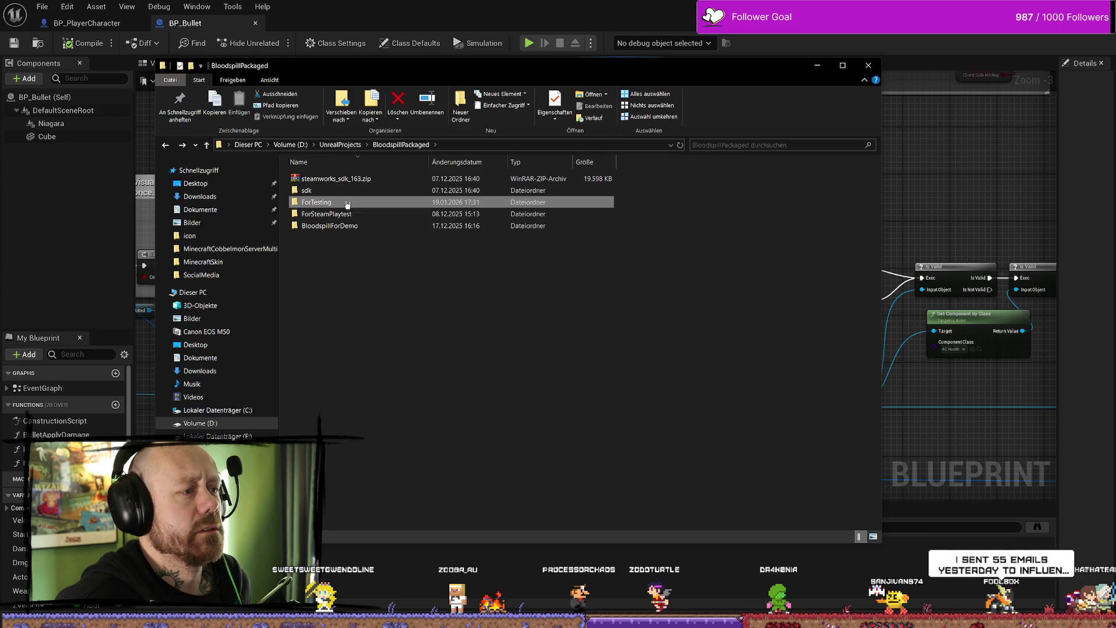
key(alt+Right)
click(363, 182)
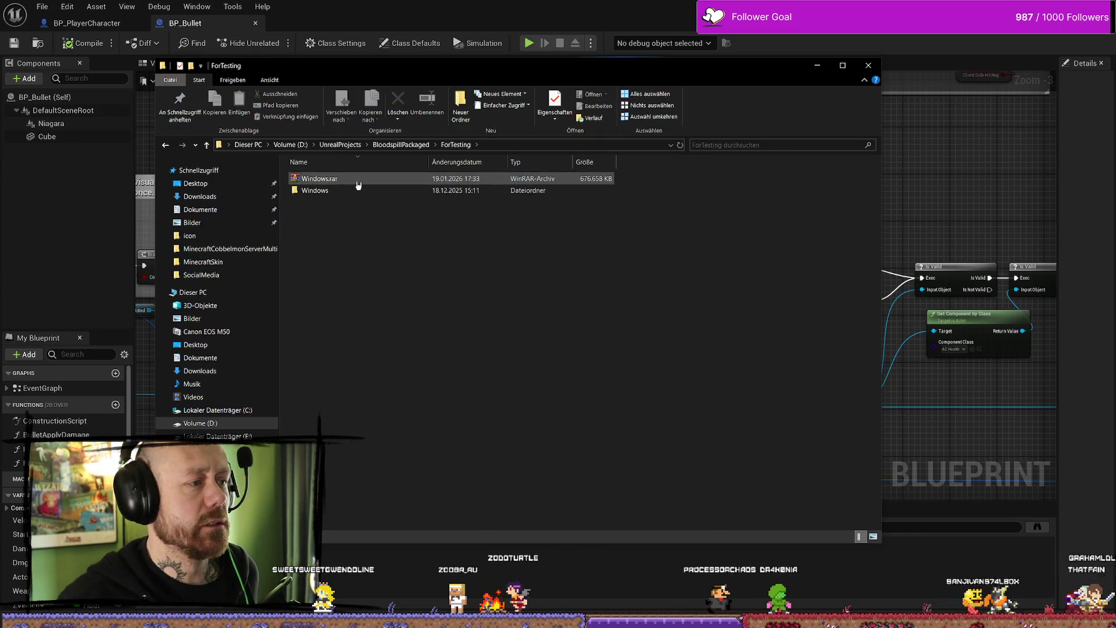
key(Delete)
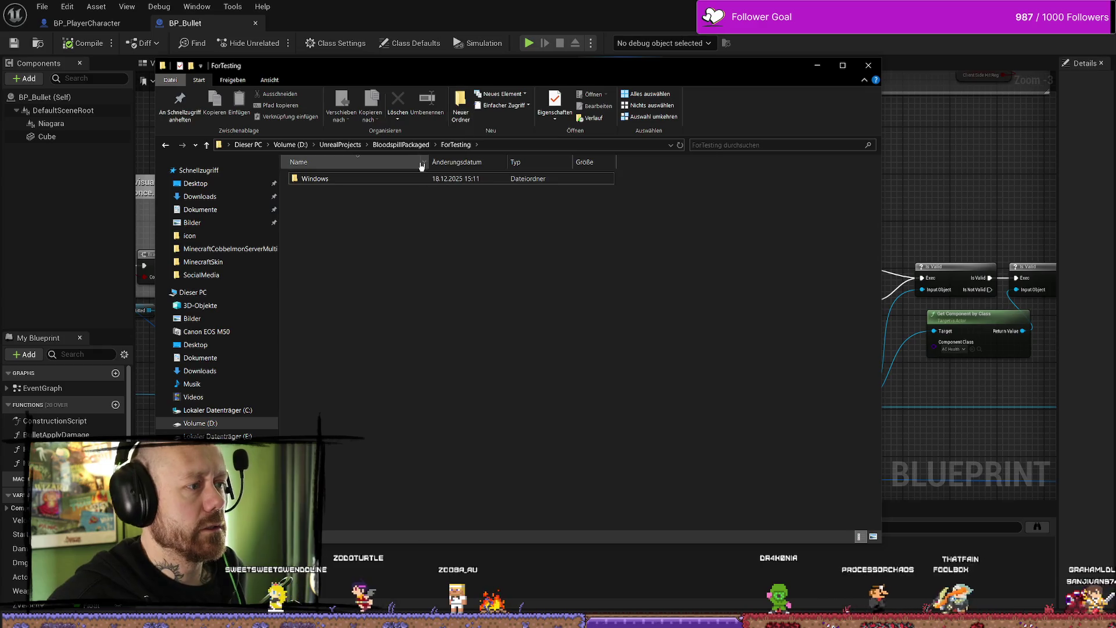
right_click(414, 178)
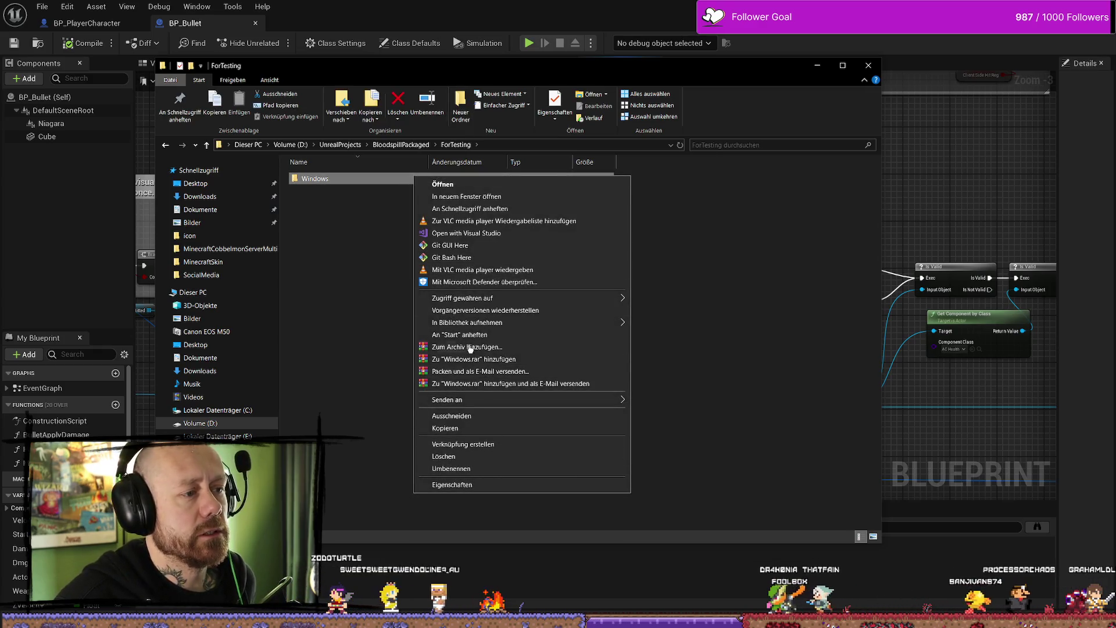
Step: Pack the Windows build folder into a new Windows.rar using WinRAR's default archive settings
click(467, 346)
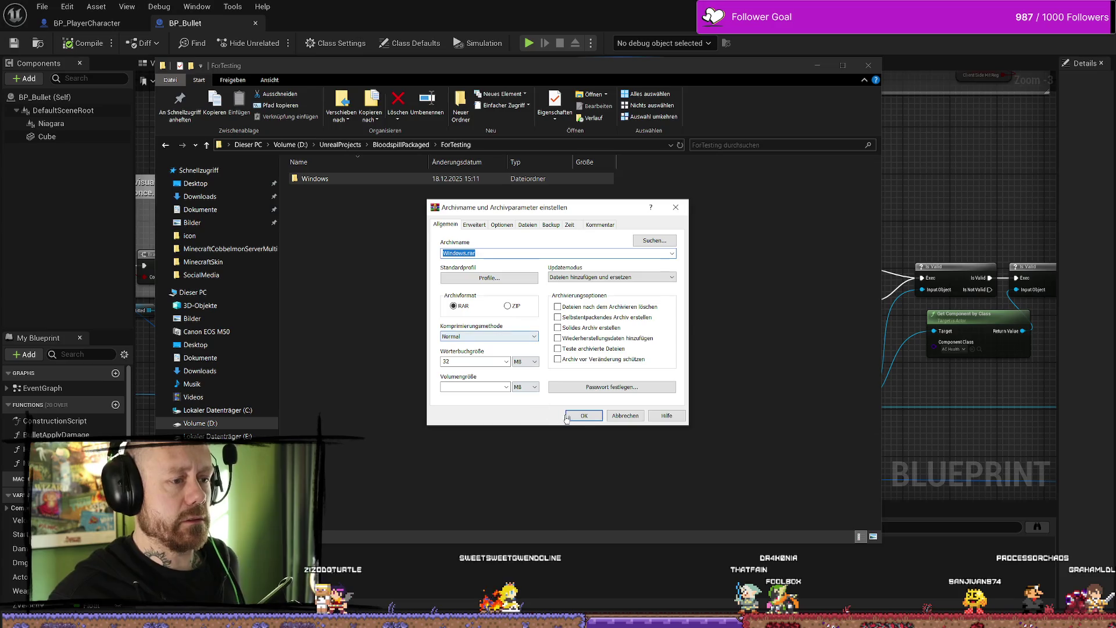
click(567, 417)
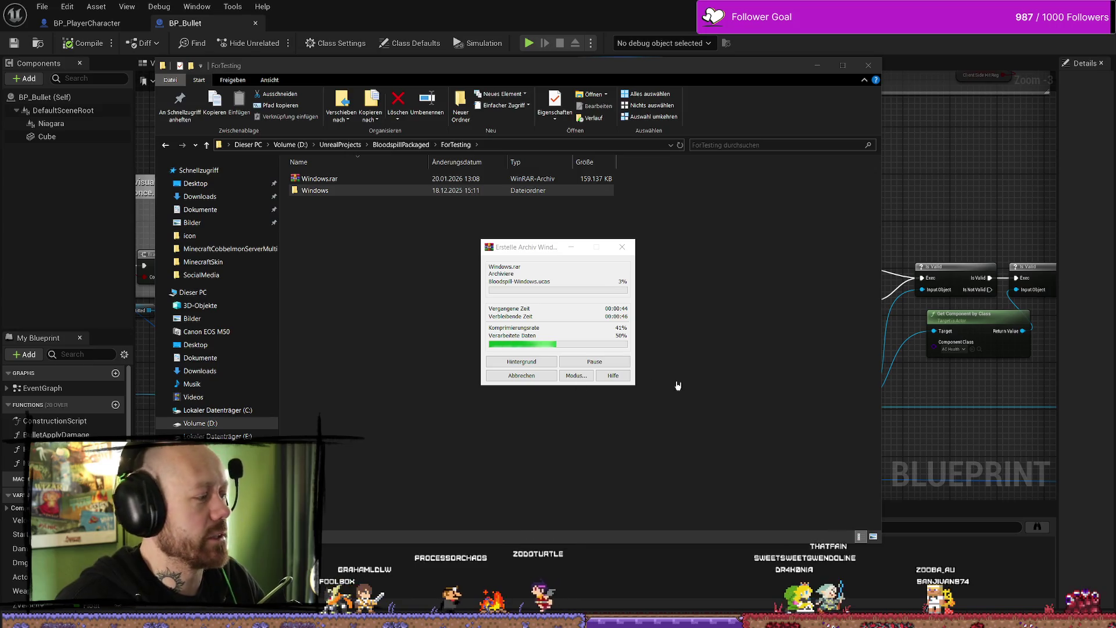
click(762, 368)
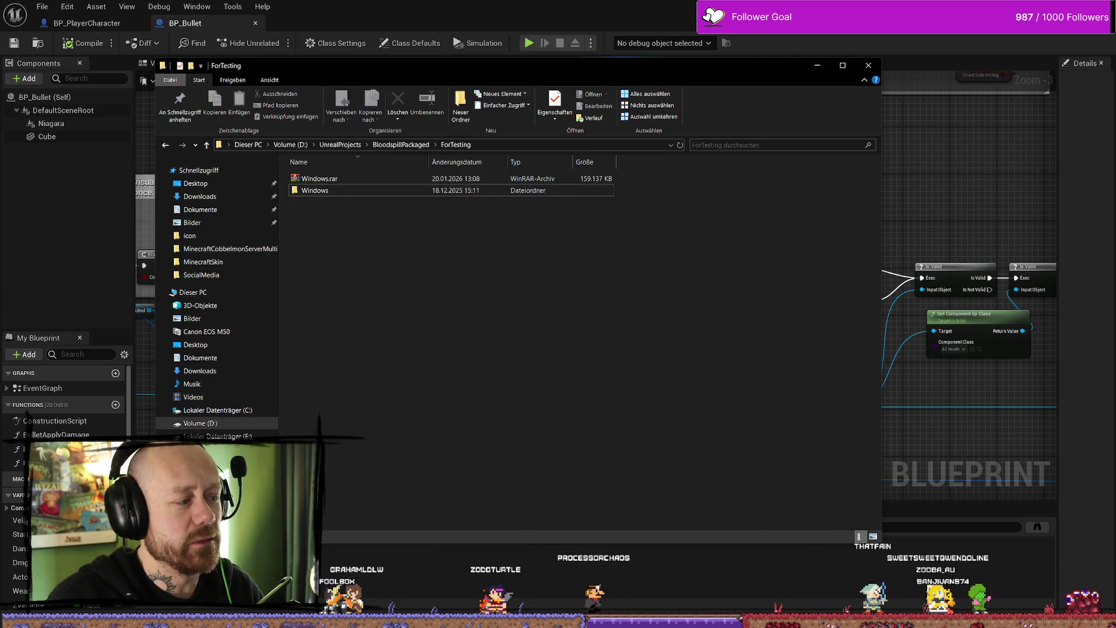
key(alt+Tab)
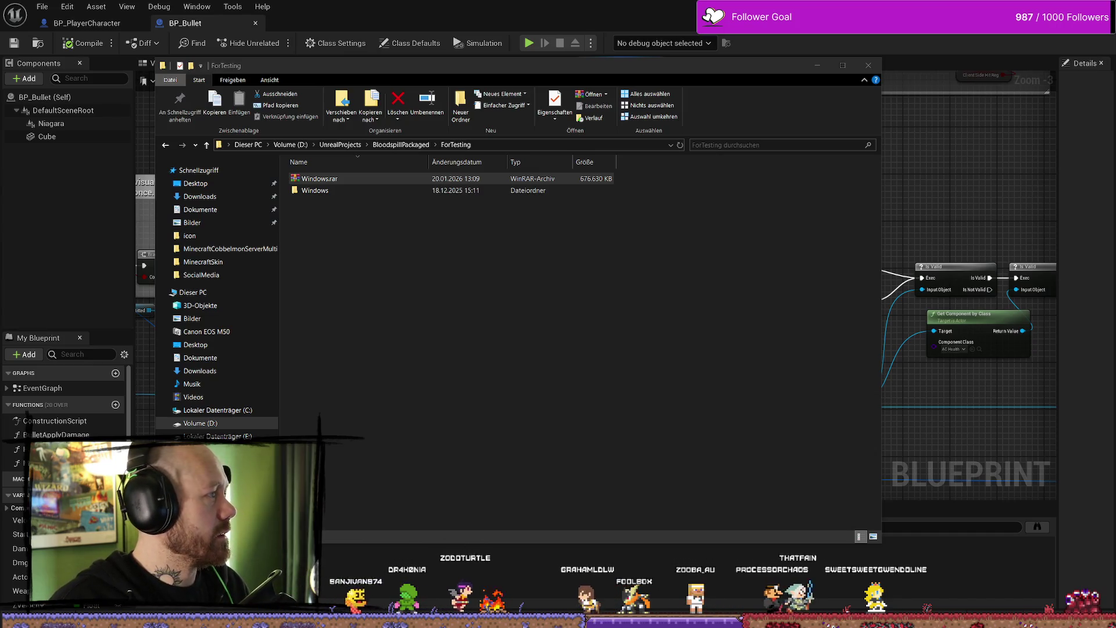
Step: Open the packaged Windows build folder and select Bloodspill.exe
click(320, 178)
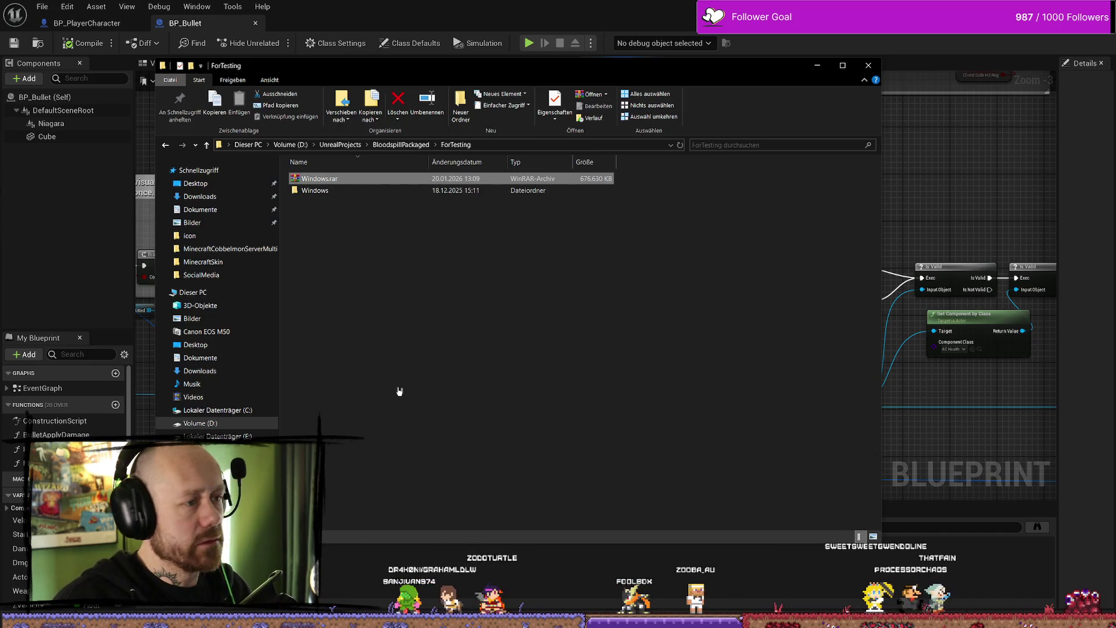
click(512, 355)
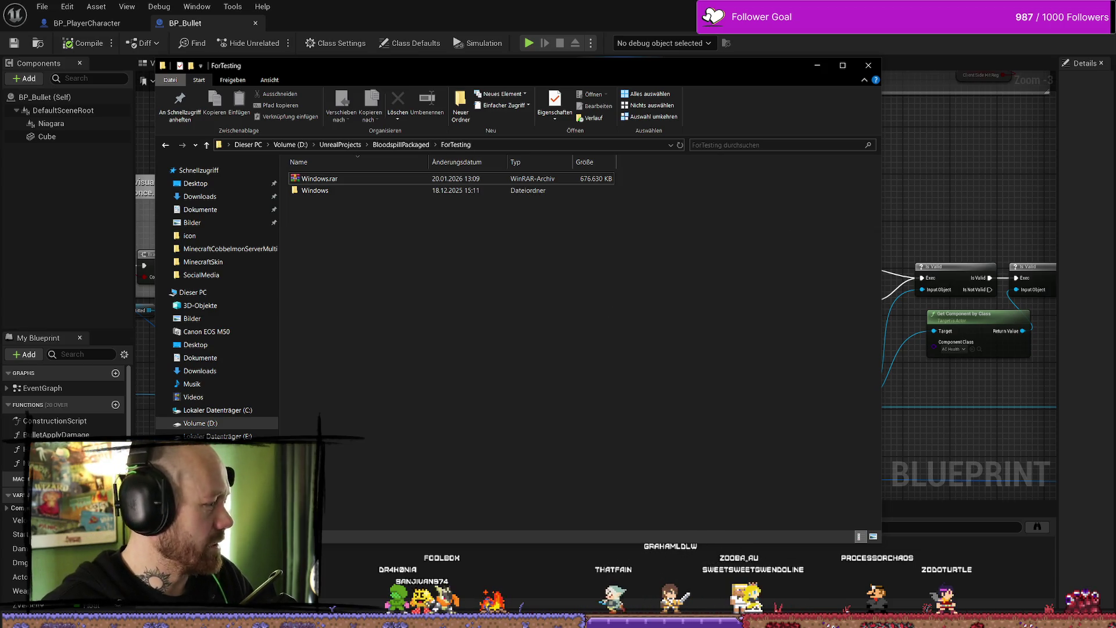
double_click(372, 191)
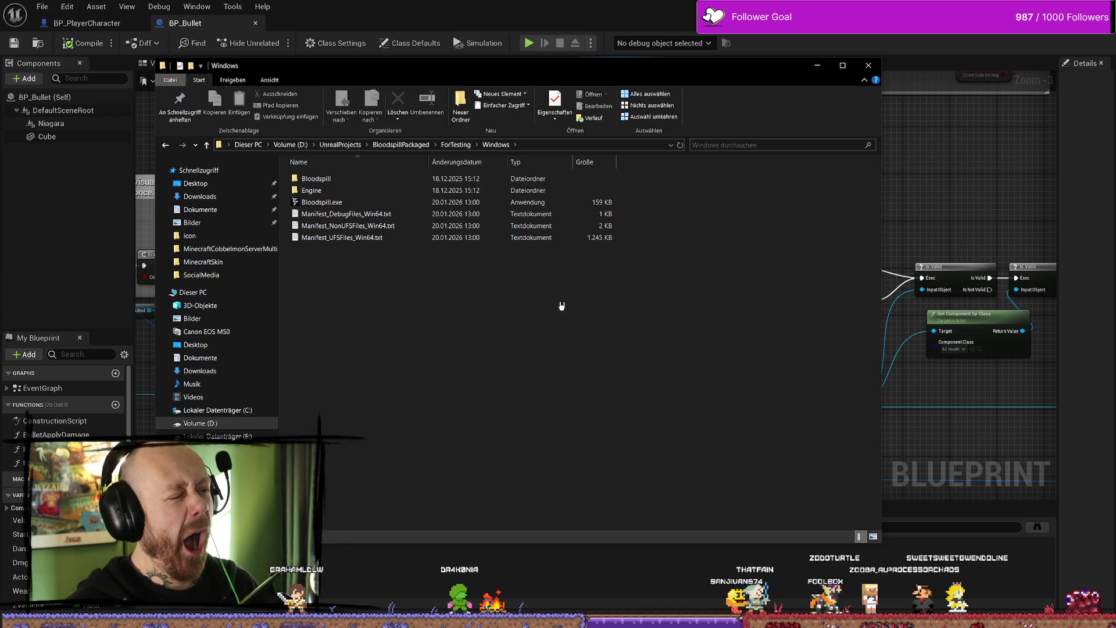
click(379, 204)
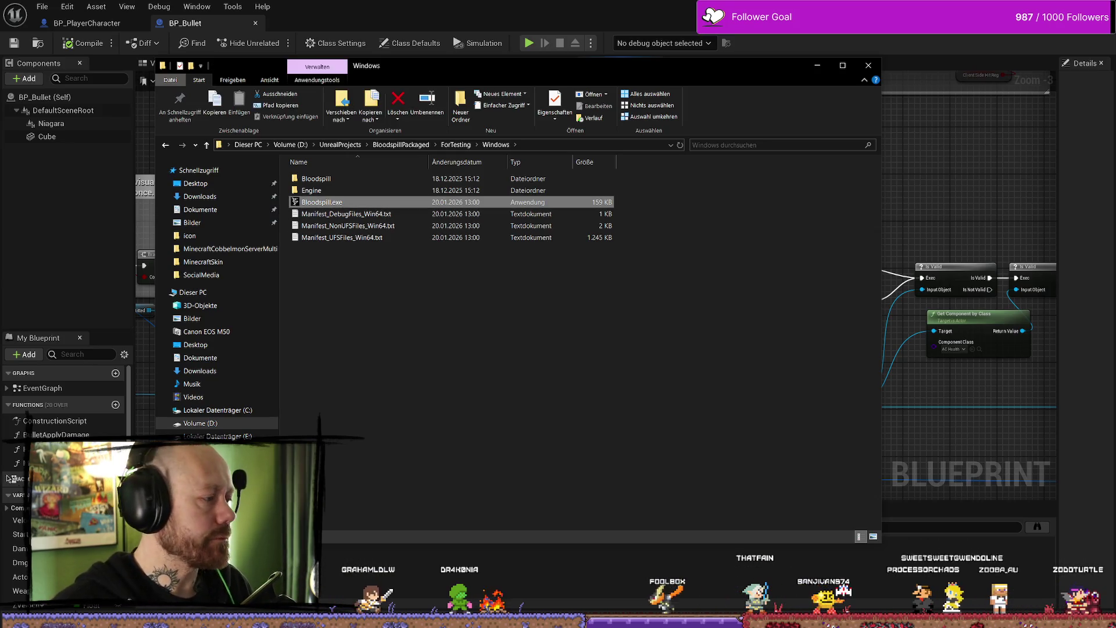
key(alt+Tab)
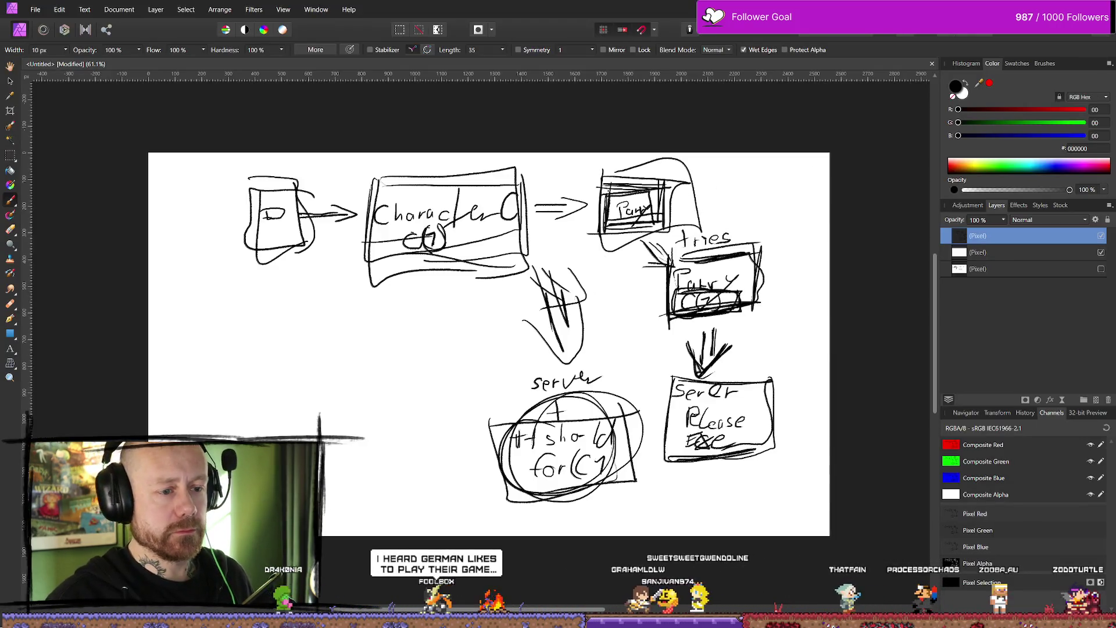
Step: Close the untitled Affinity Photo diagram, discarding its unsaved changes
key(ctrl+w)
click(567, 328)
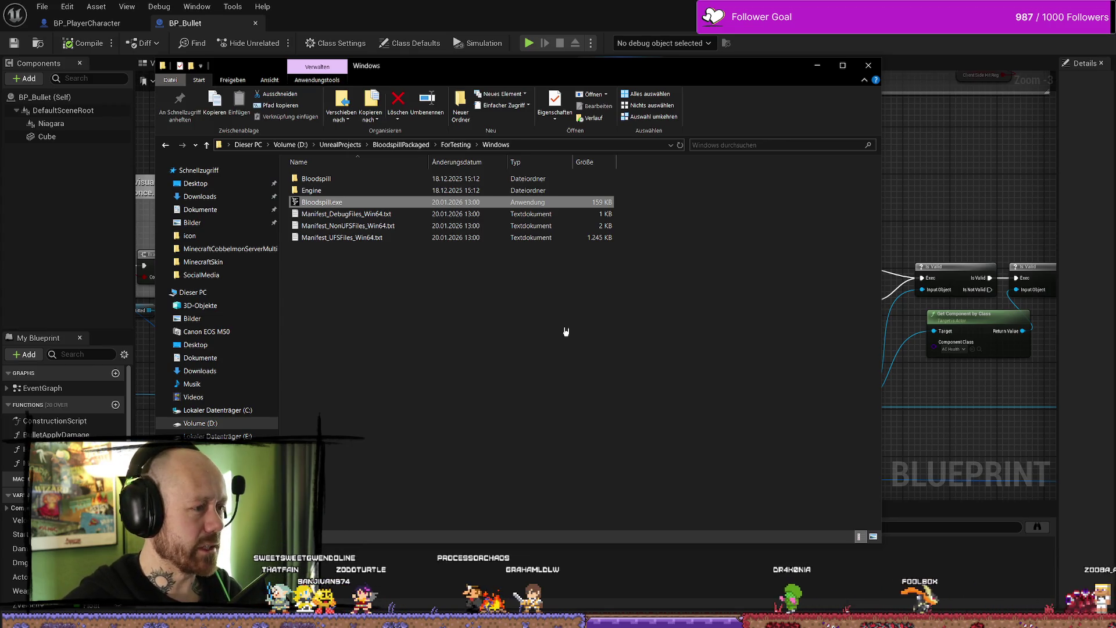
Step: Pick Bloodspill.exe in the ForTesting\Windows folder to start the packaged game
click(563, 368)
click(518, 203)
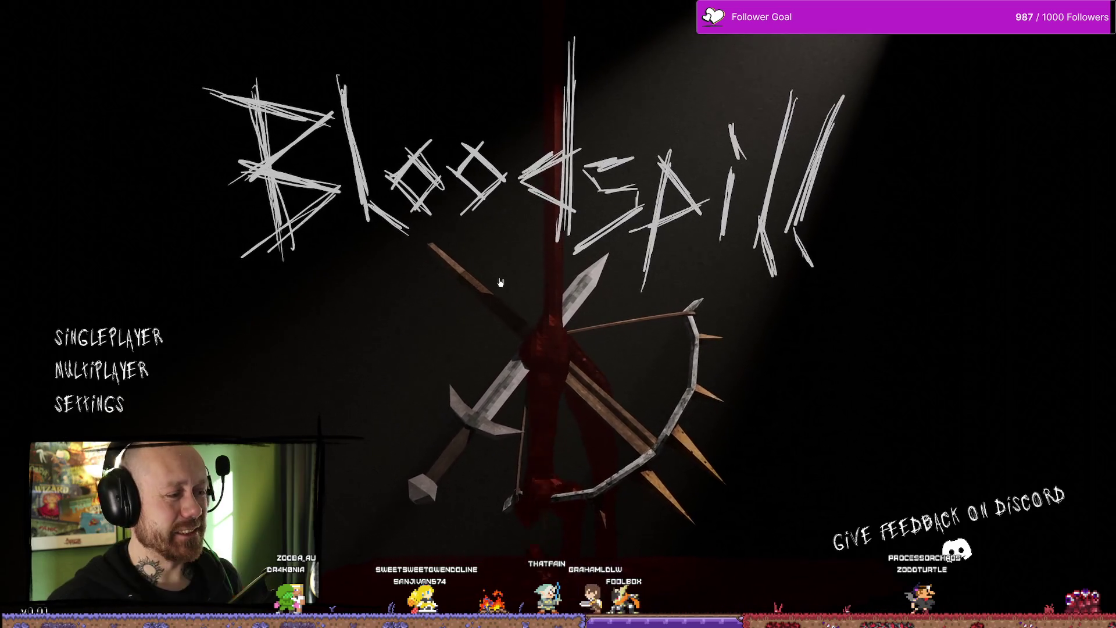
Step: Go to Multiplayer, open Join Game and join the listed server
key(Down)
key(Return)
key(Up)
key(Down)
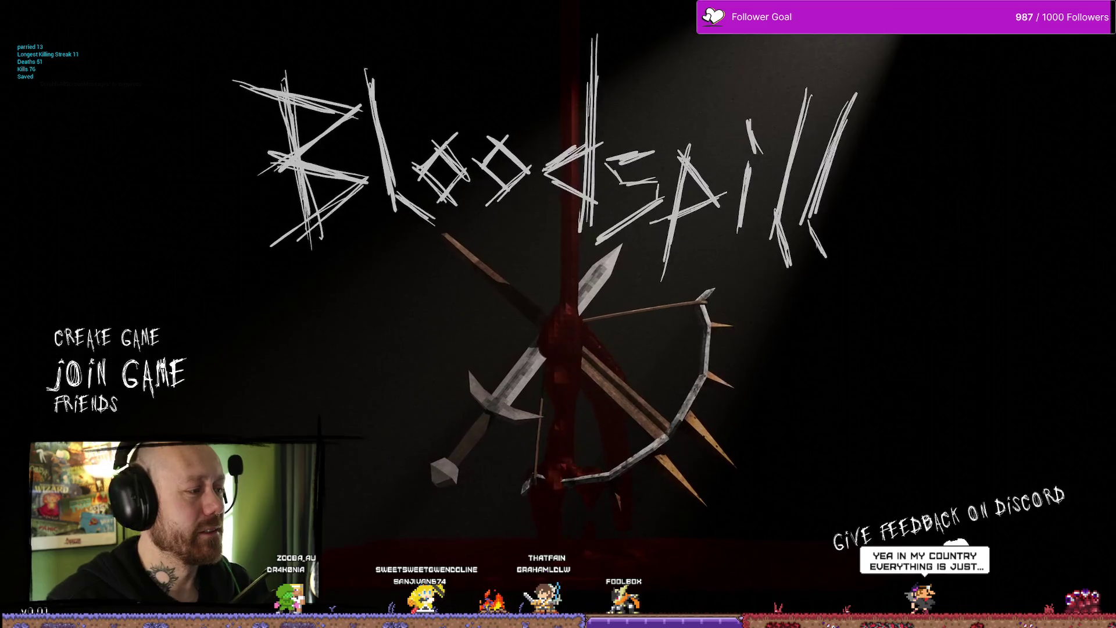
click(169, 365)
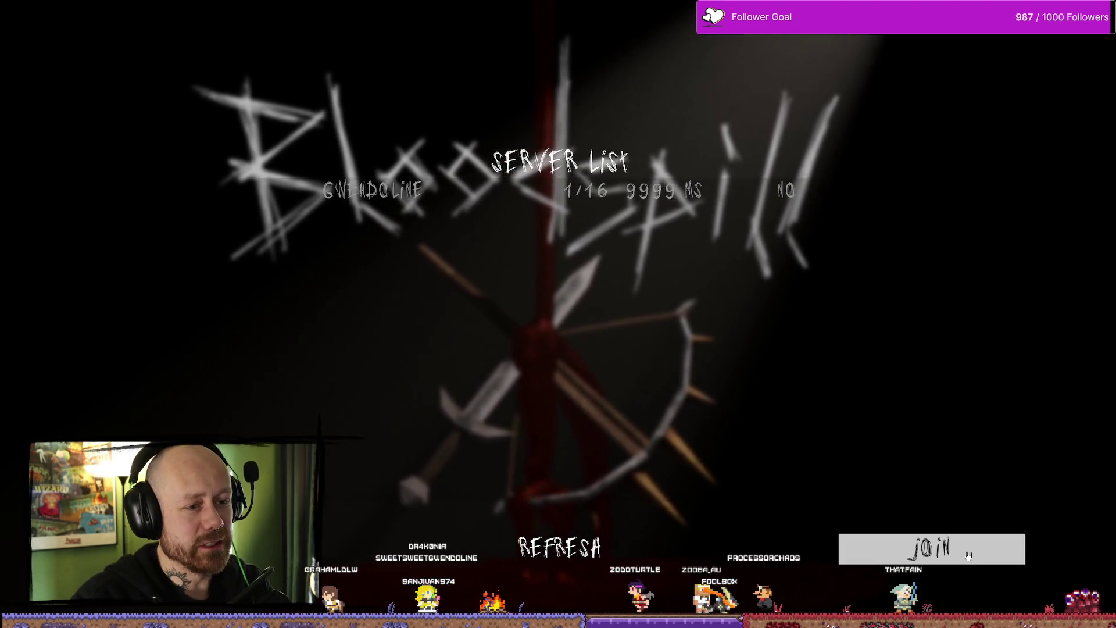
click(939, 543)
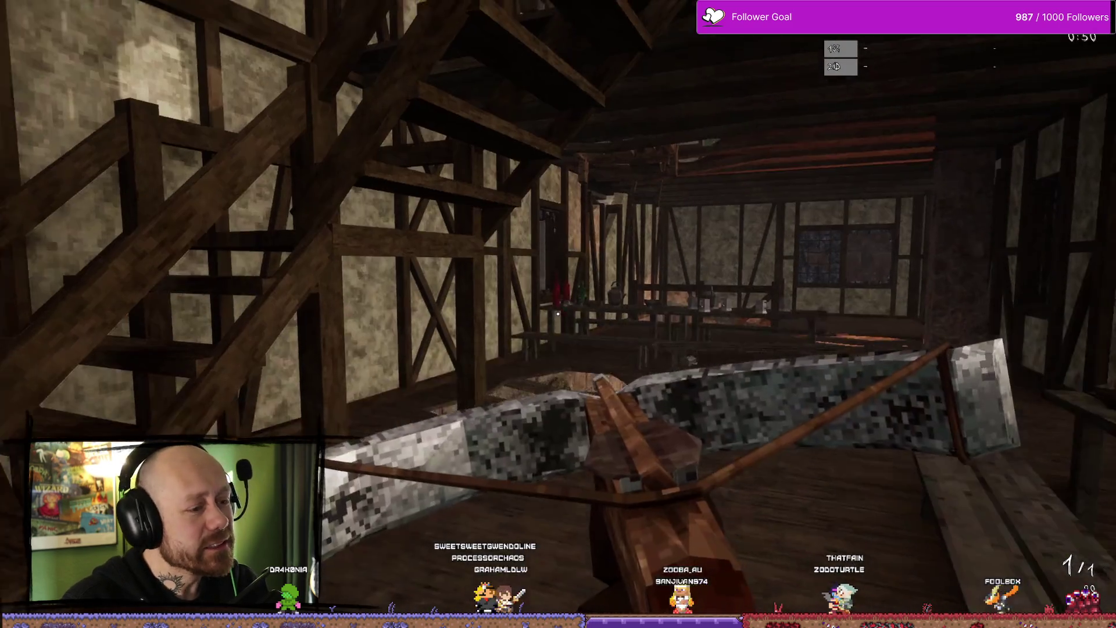
Step: Advance toward the castle stairs and kill the approaching enemy with the crossbow, reloading afterward
key(w)
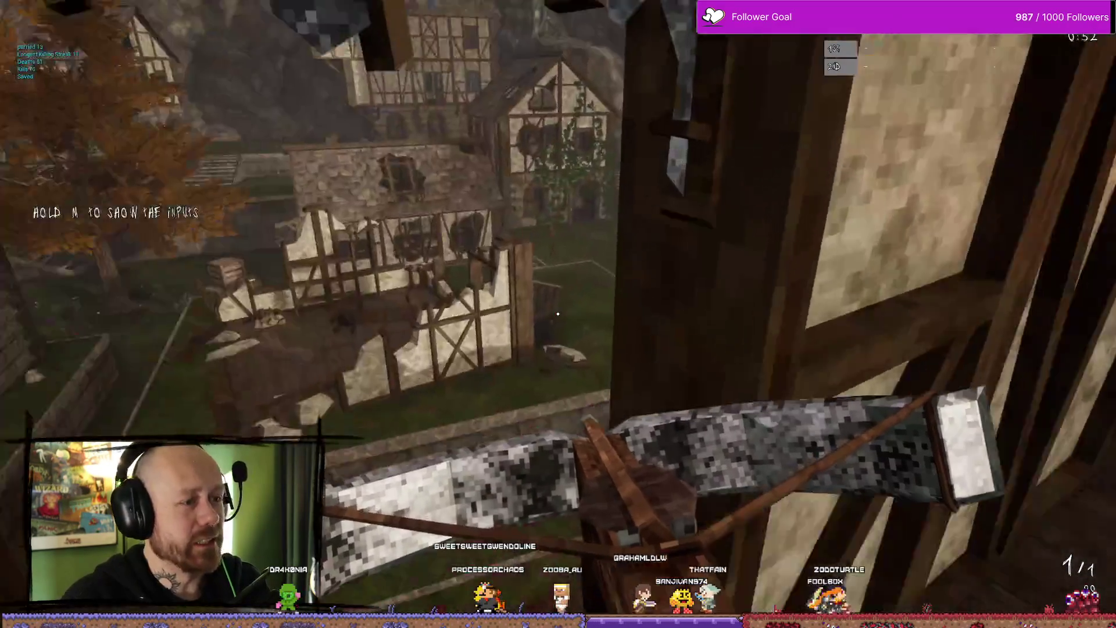
key(2)
key(w)
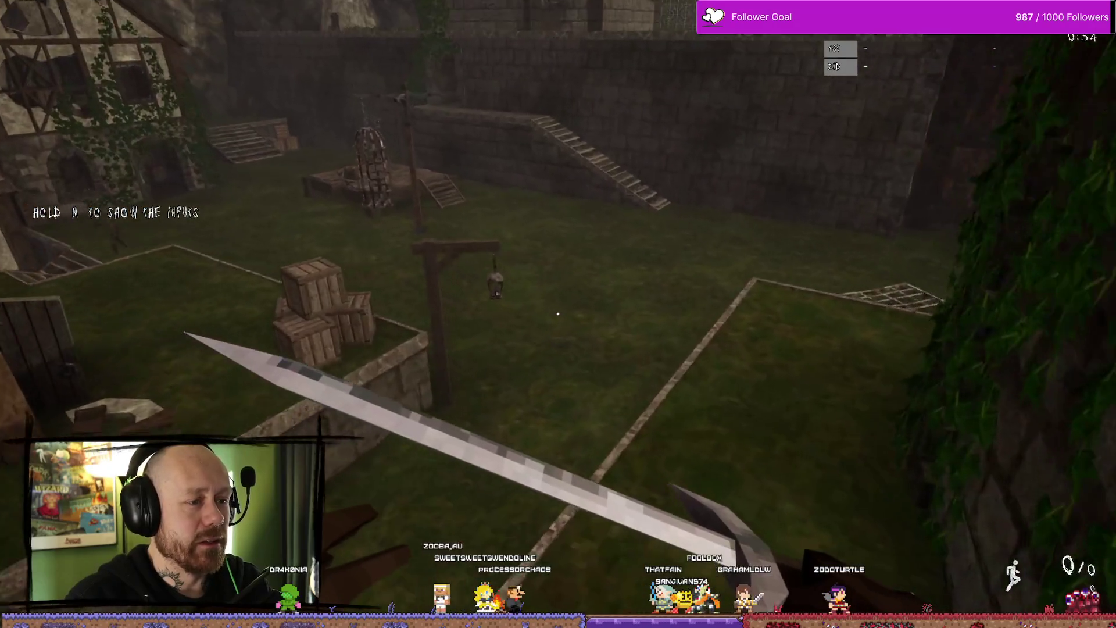
key(1)
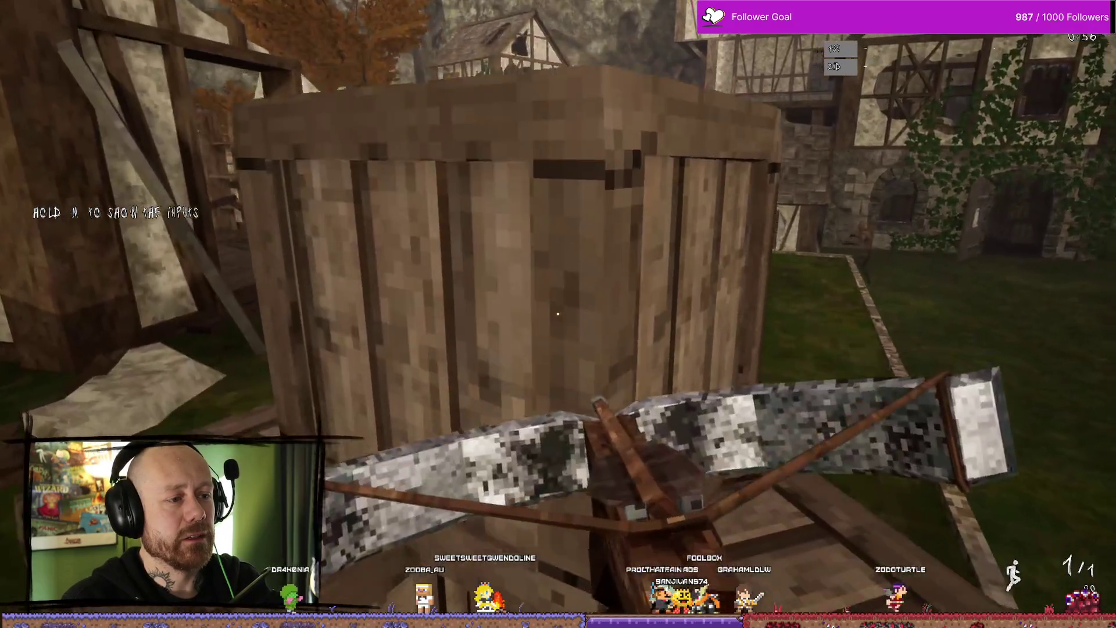
key(w)
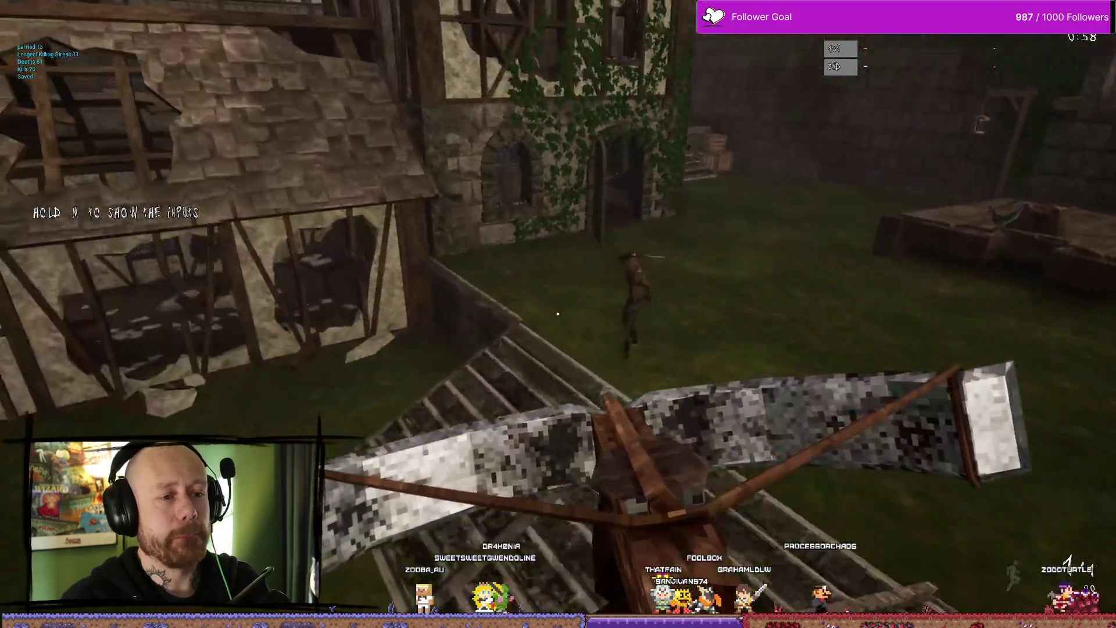
key(w)
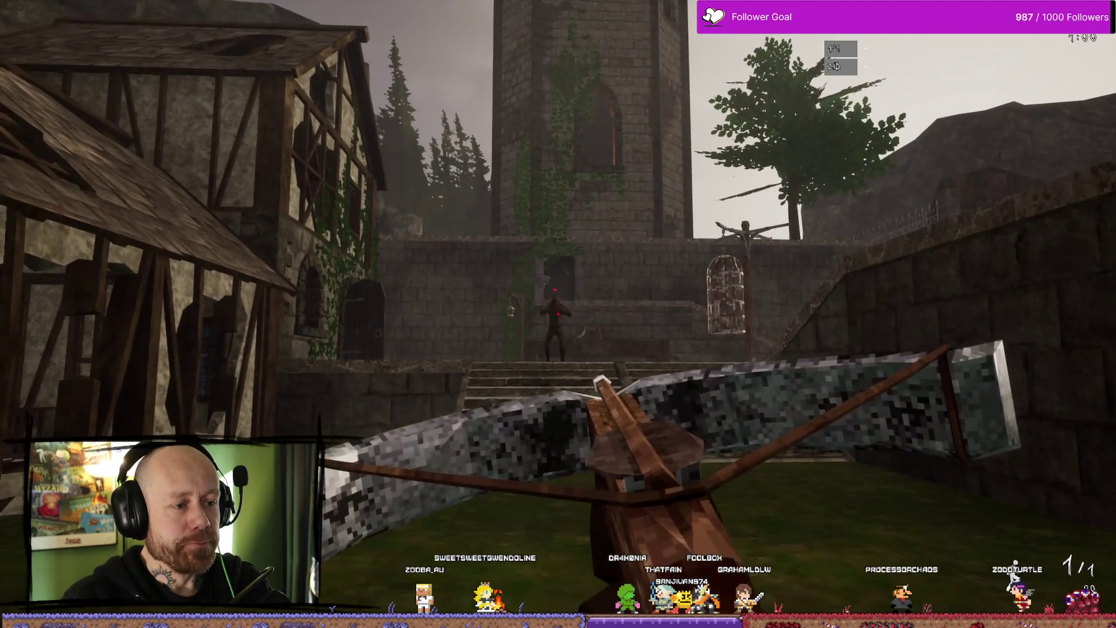
click(558, 314)
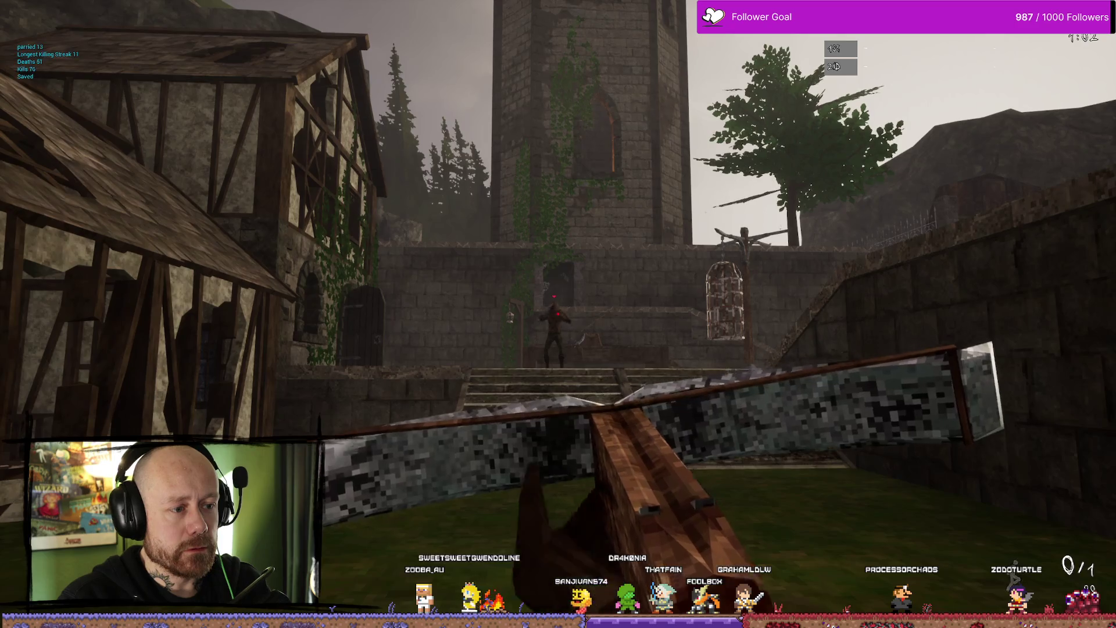
key(w)
key(w)
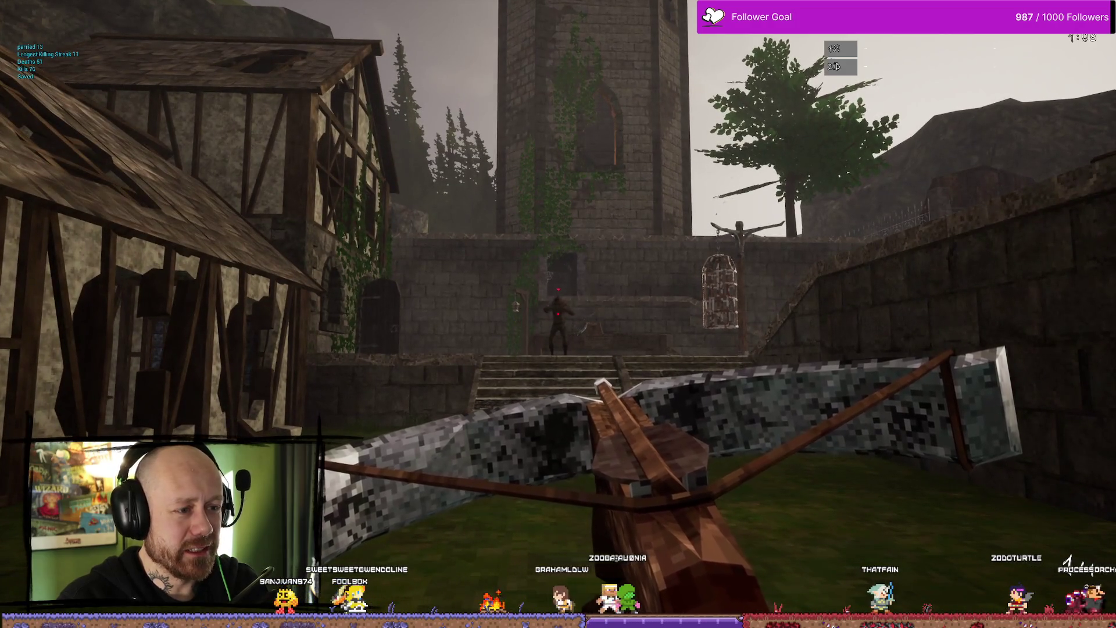
right_click(558, 314)
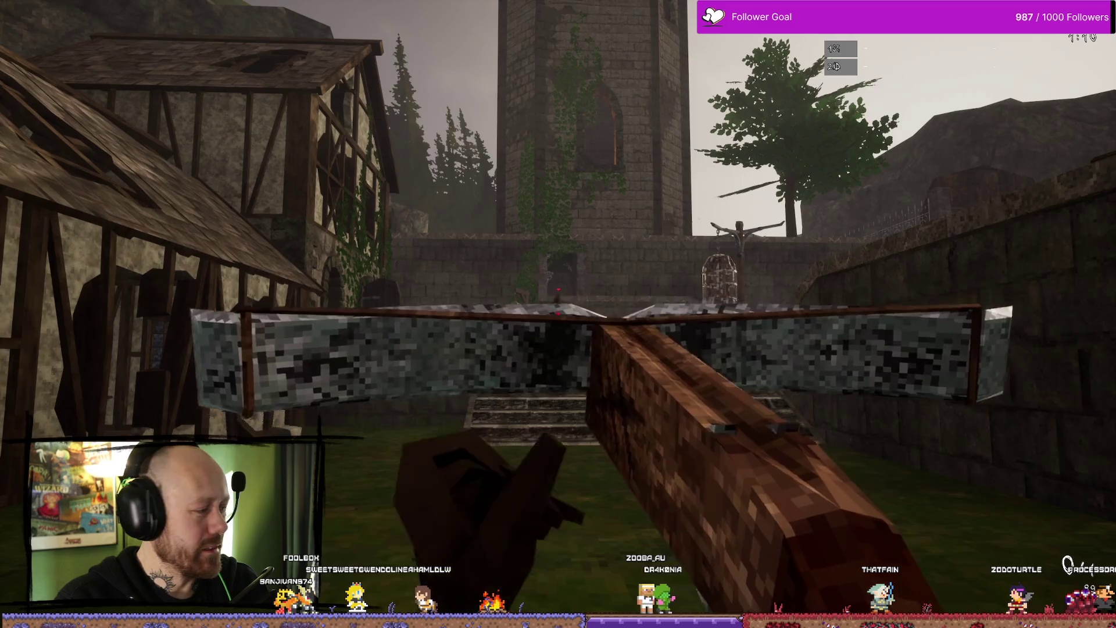
right_click(558, 314)
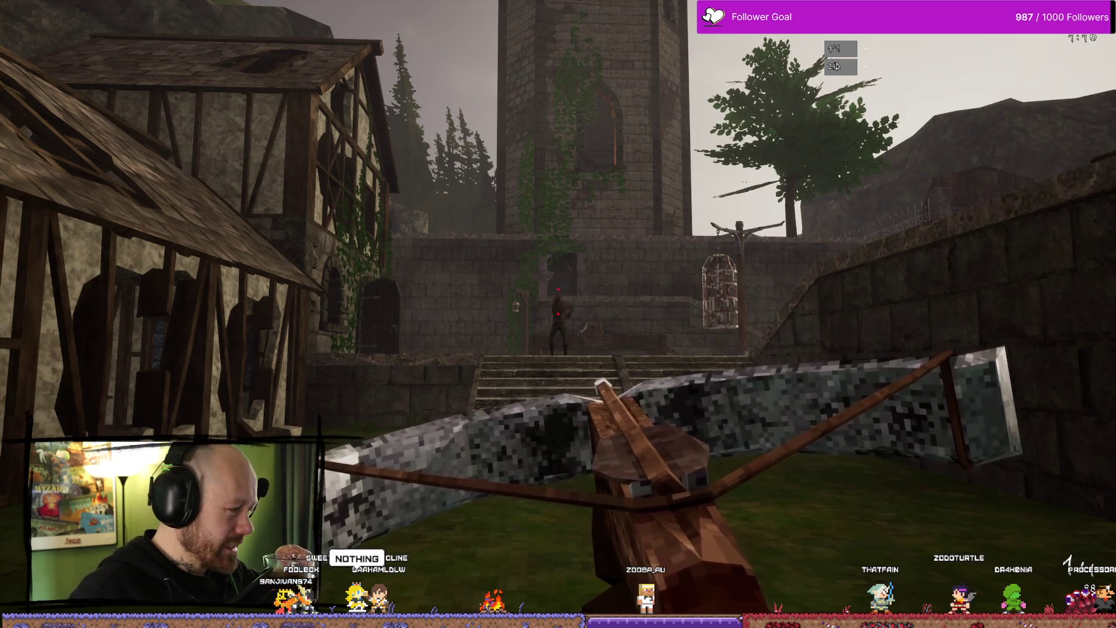
click(558, 314)
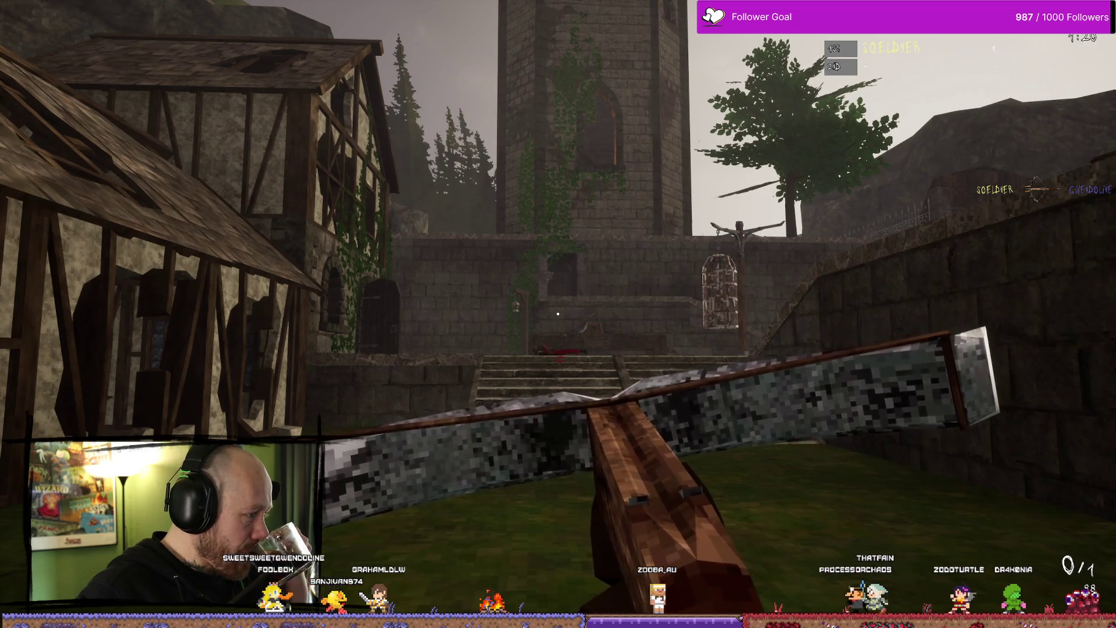
key(r)
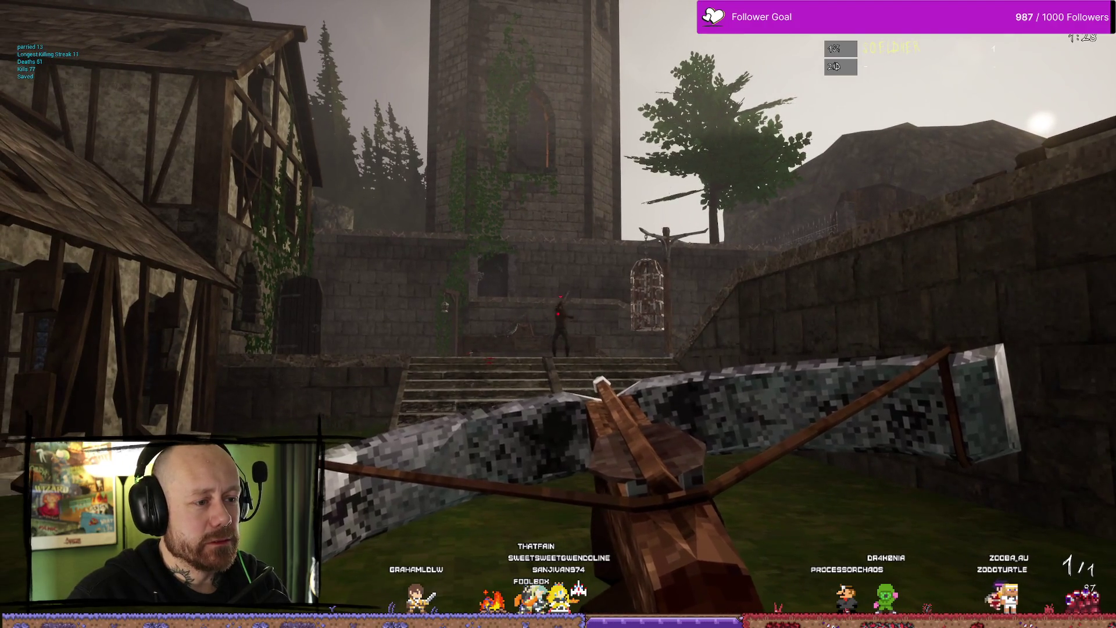
click(559, 314)
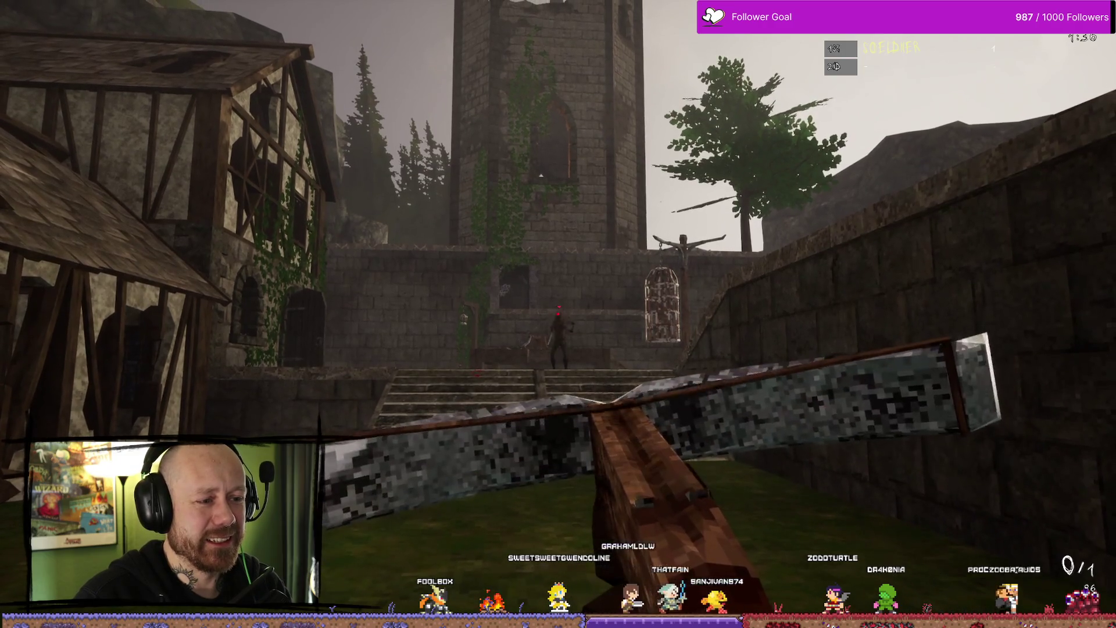
Step: Cycle through the melee weapons: pickaxe, club, knife and sword
key(1)
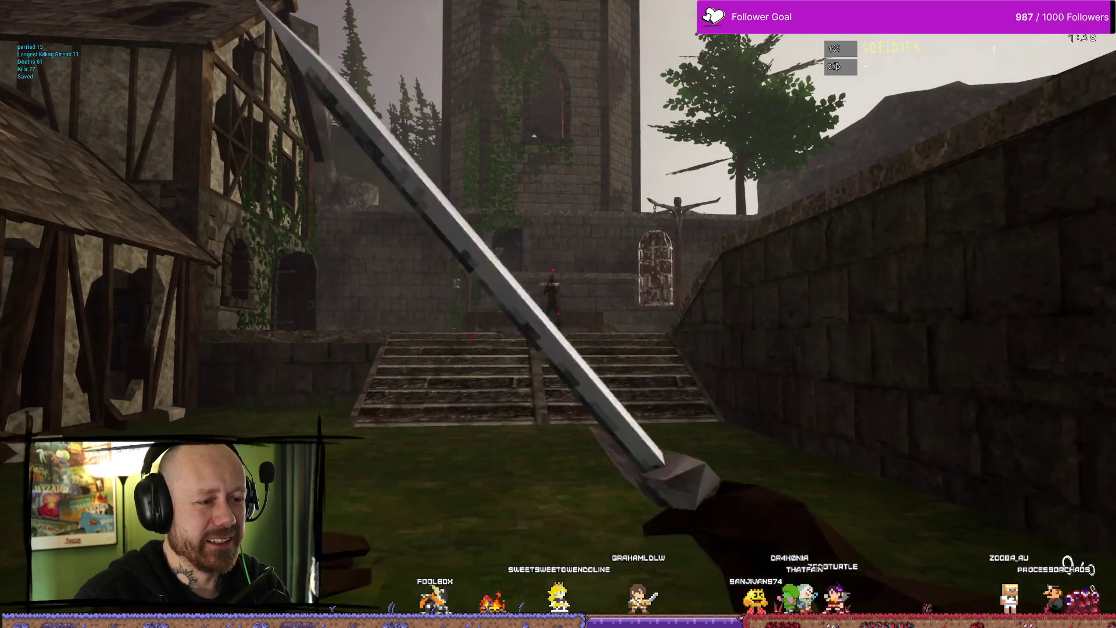
key(w)
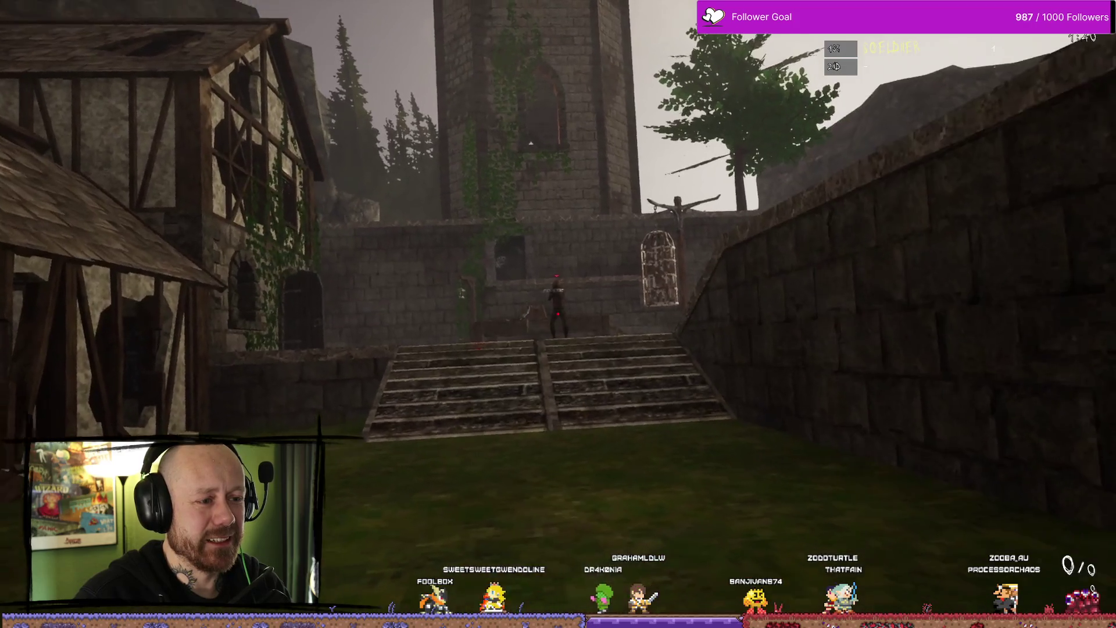
key(1)
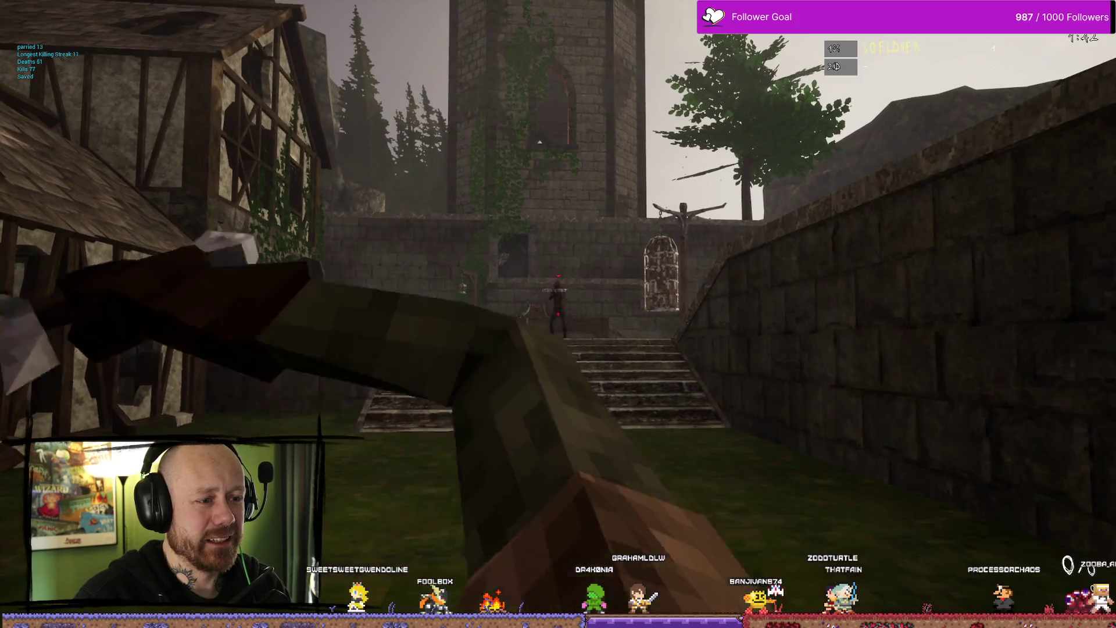
key(1)
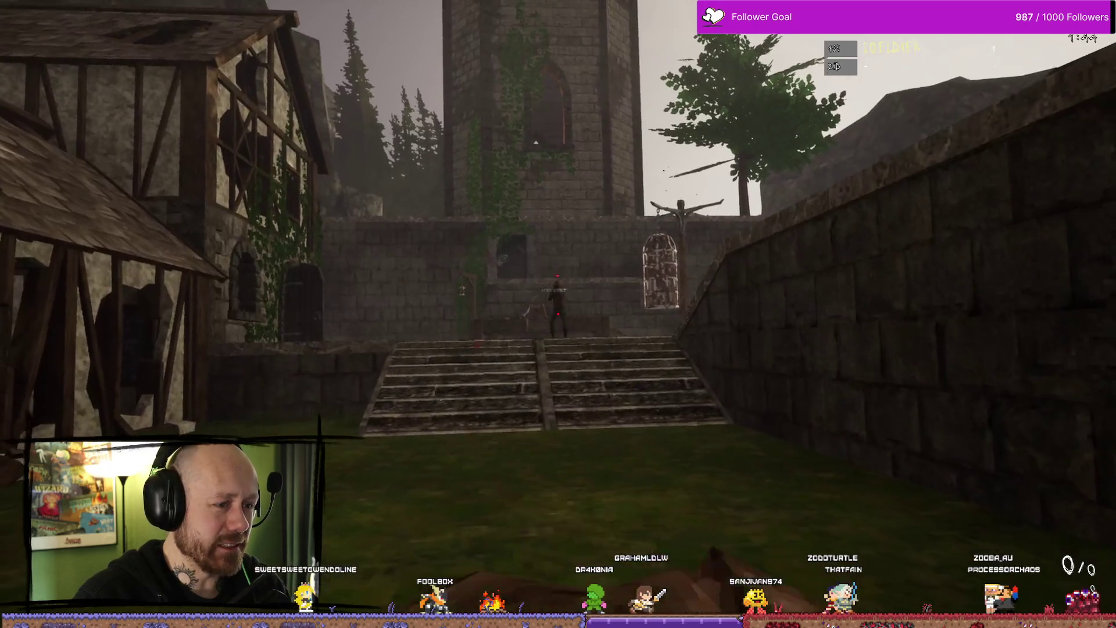
key(1)
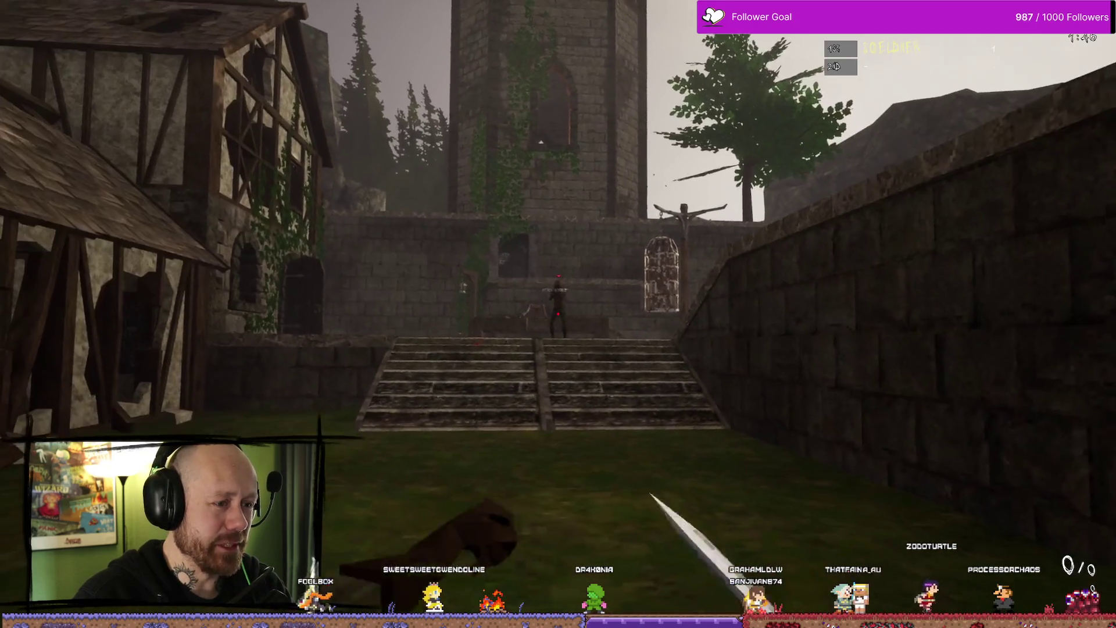
key(1)
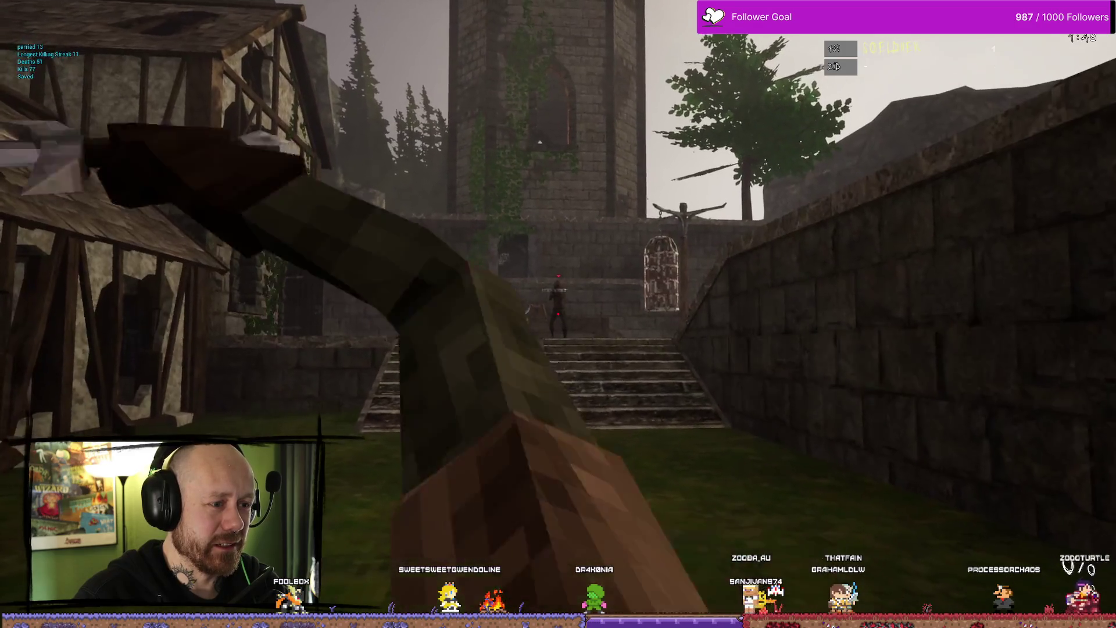
key(1)
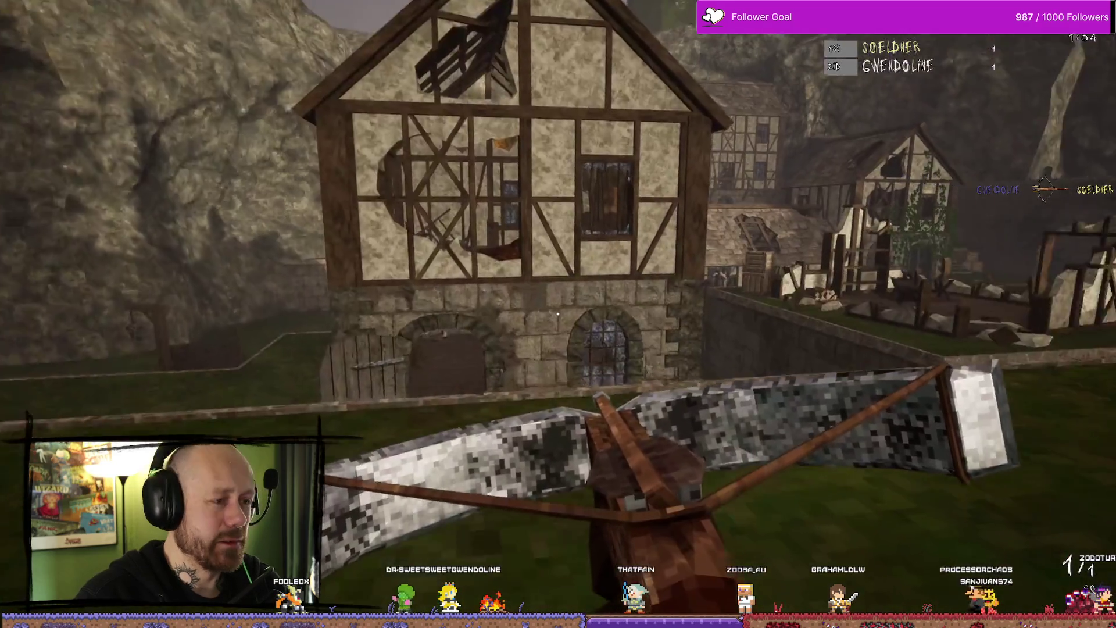
Step: Walk toward the castle steps, then respawn after dying and switch to the sword
key(w)
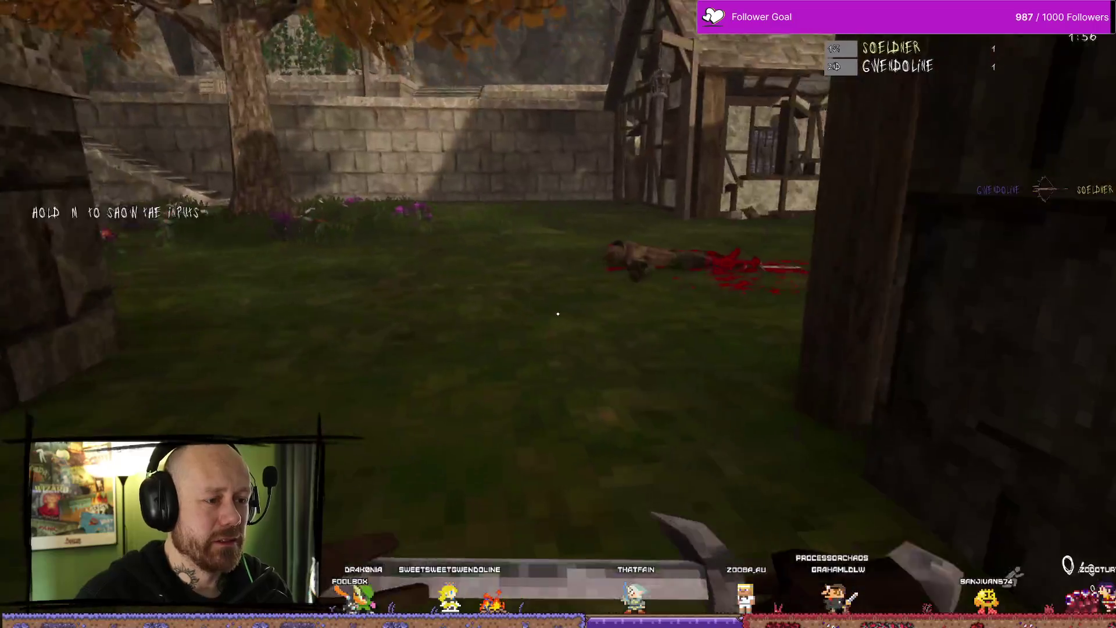
key(w)
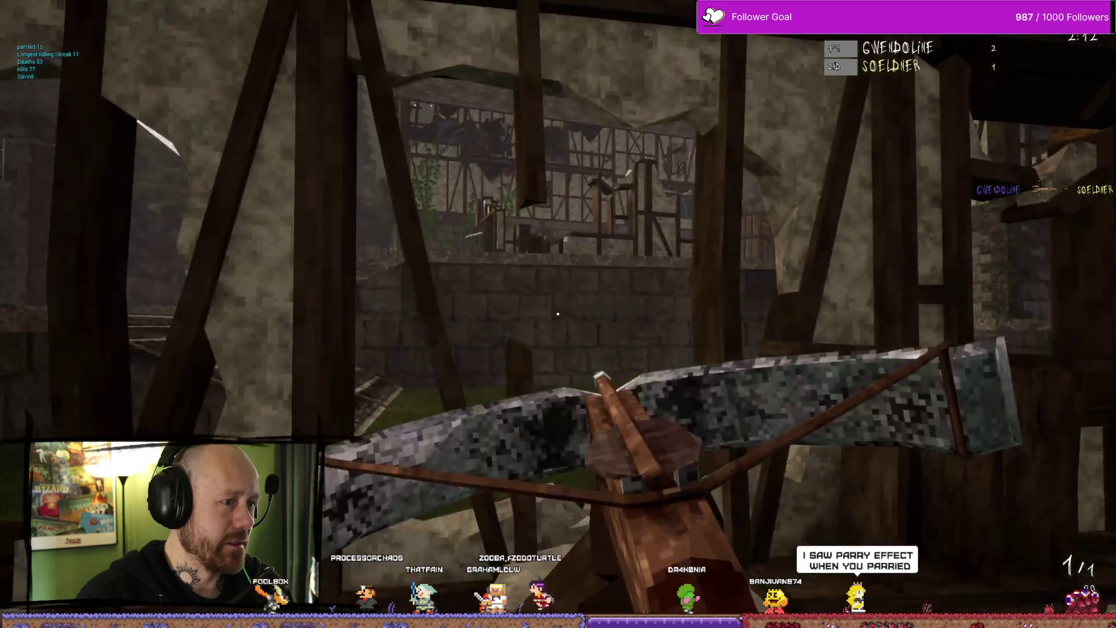
key(1)
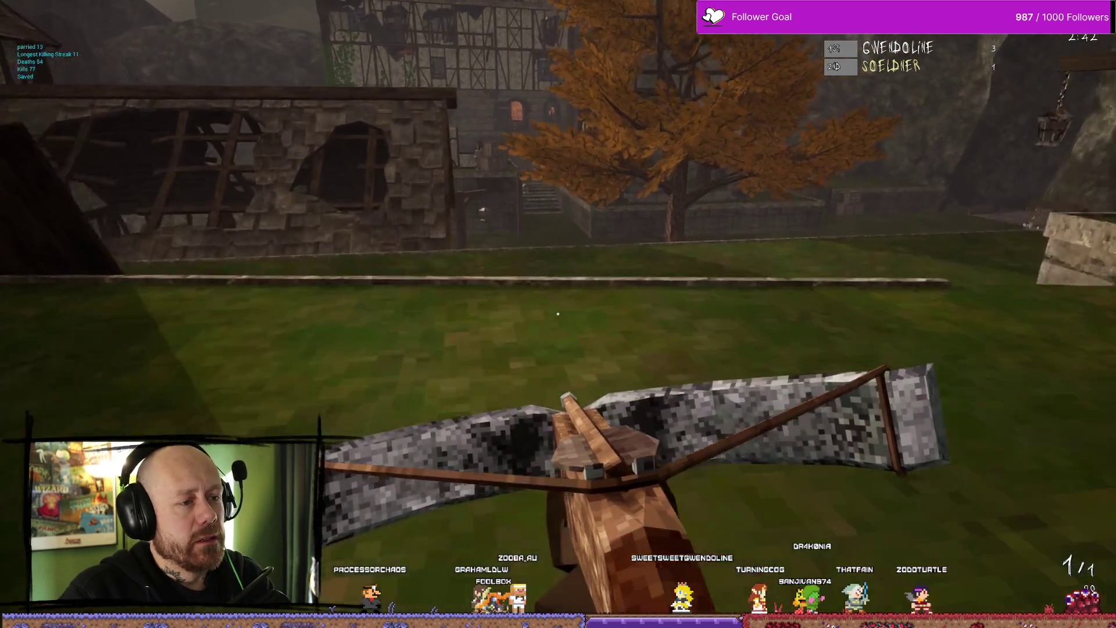
Step: Equip the sword and strike the enemy on the castle stairs
key(1)
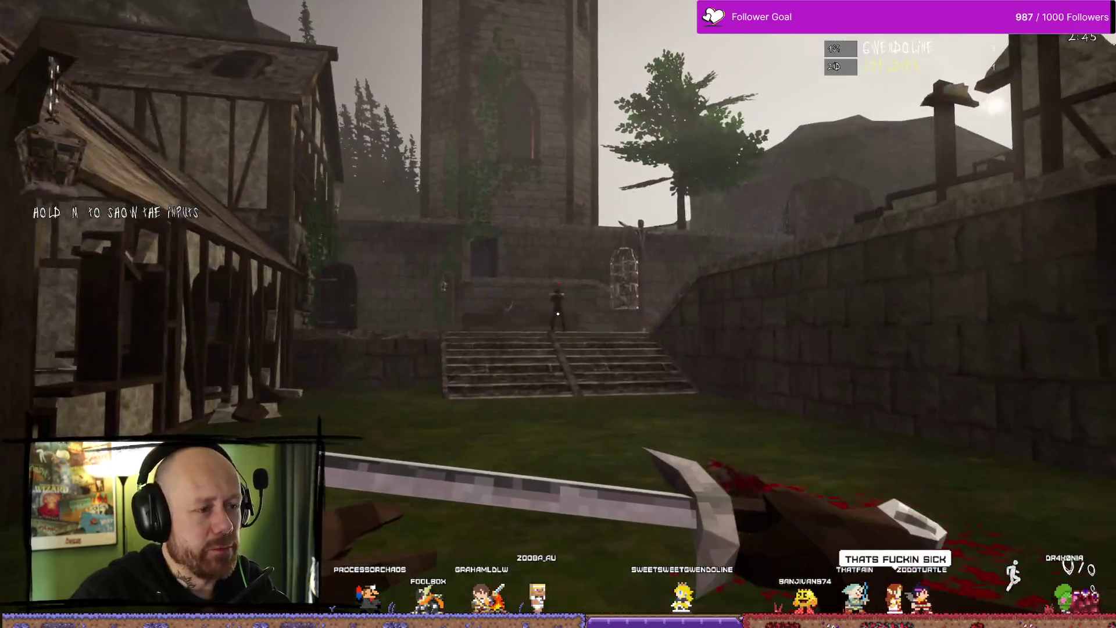
click(557, 314)
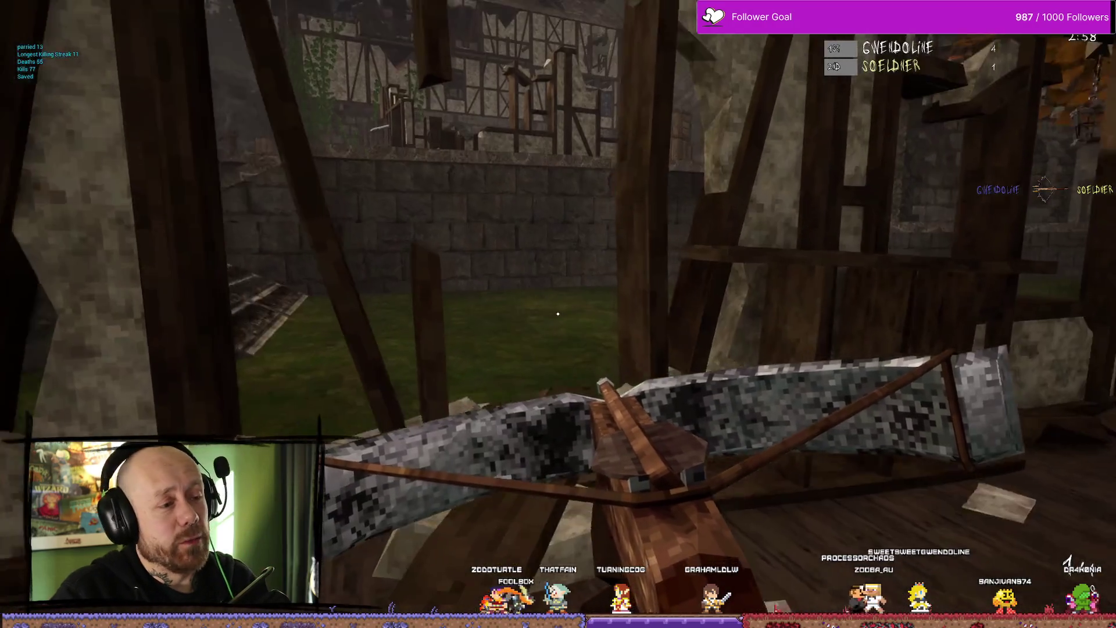
scroll(558, 314, down, 2)
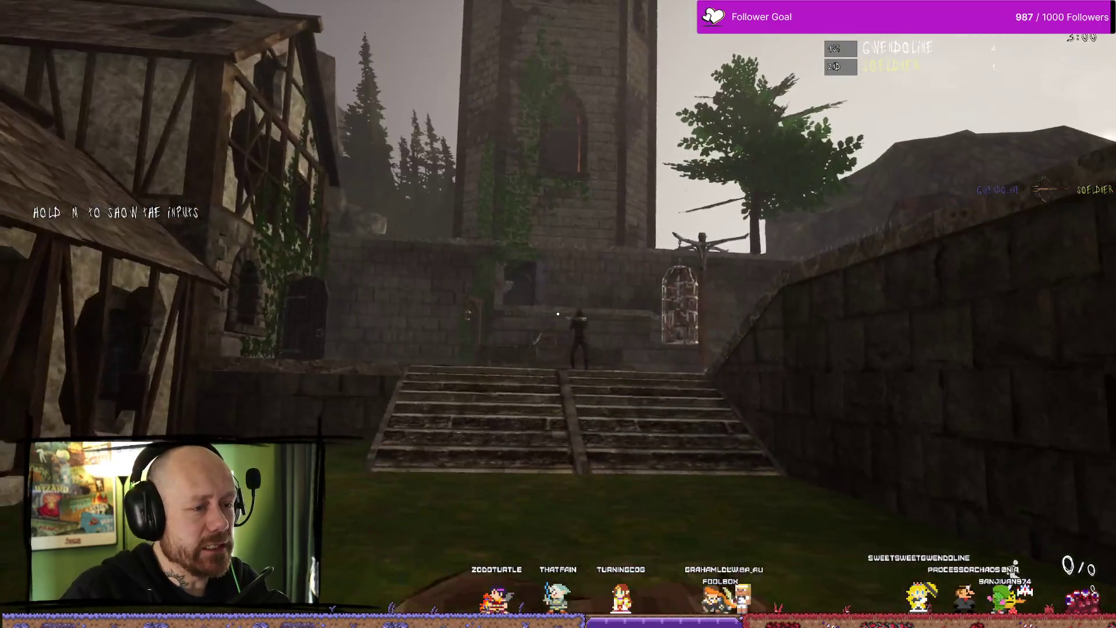
scroll(558, 314, down, 3)
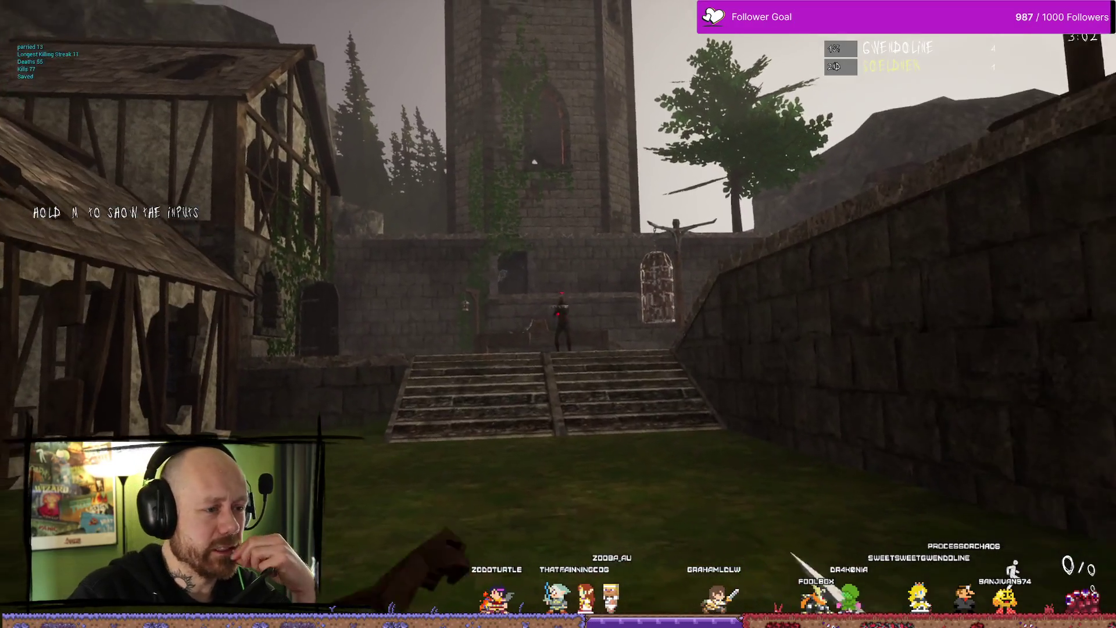
click(559, 314)
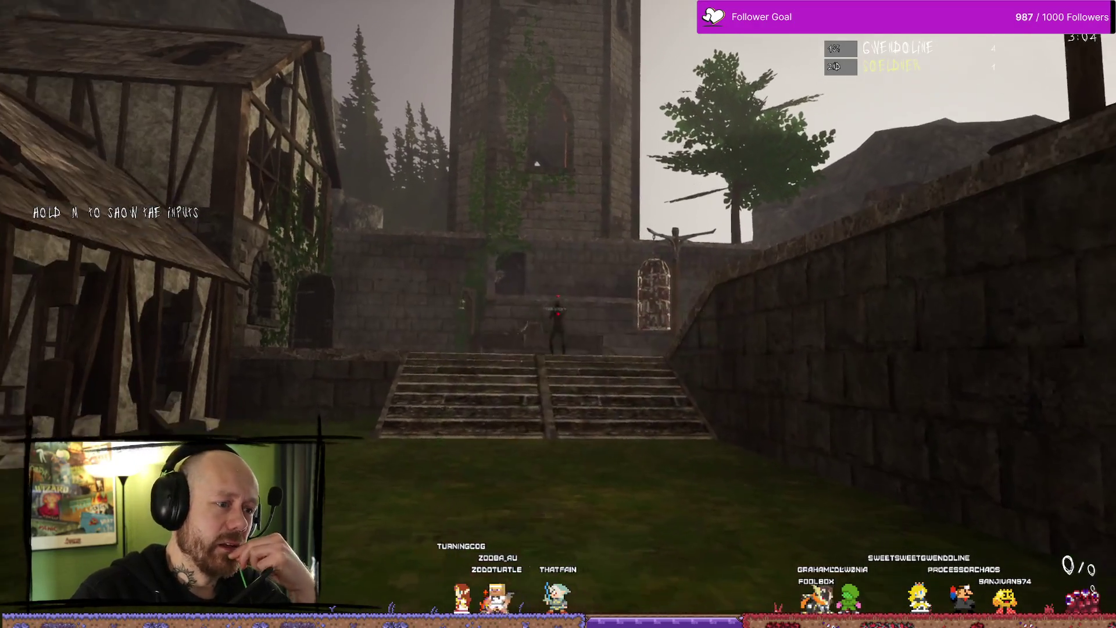
key(w)
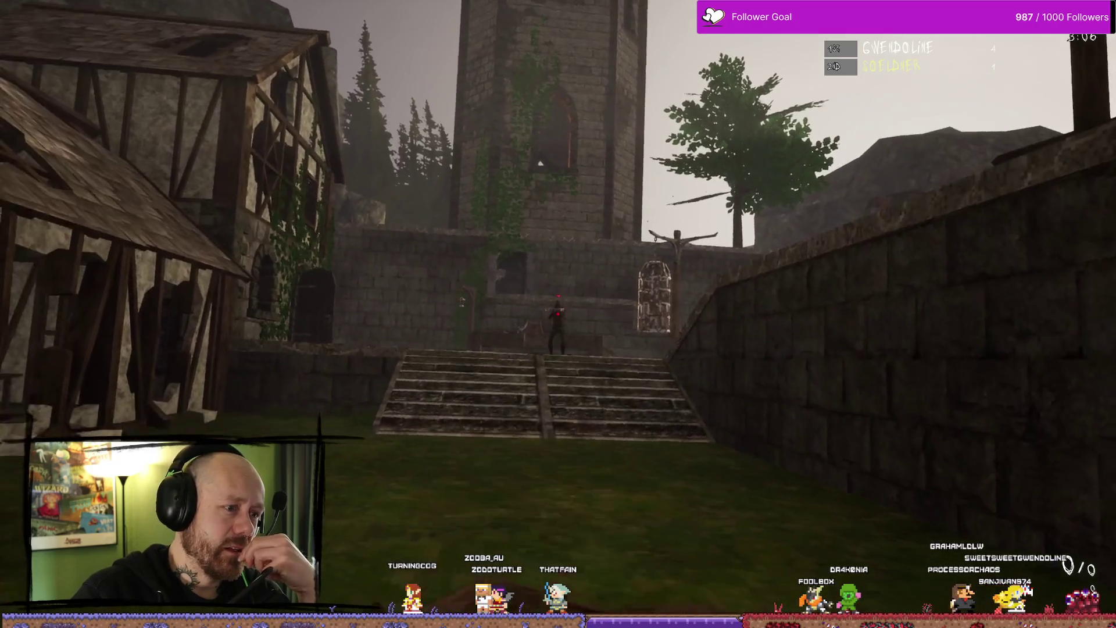
scroll(558, 314, down, 1)
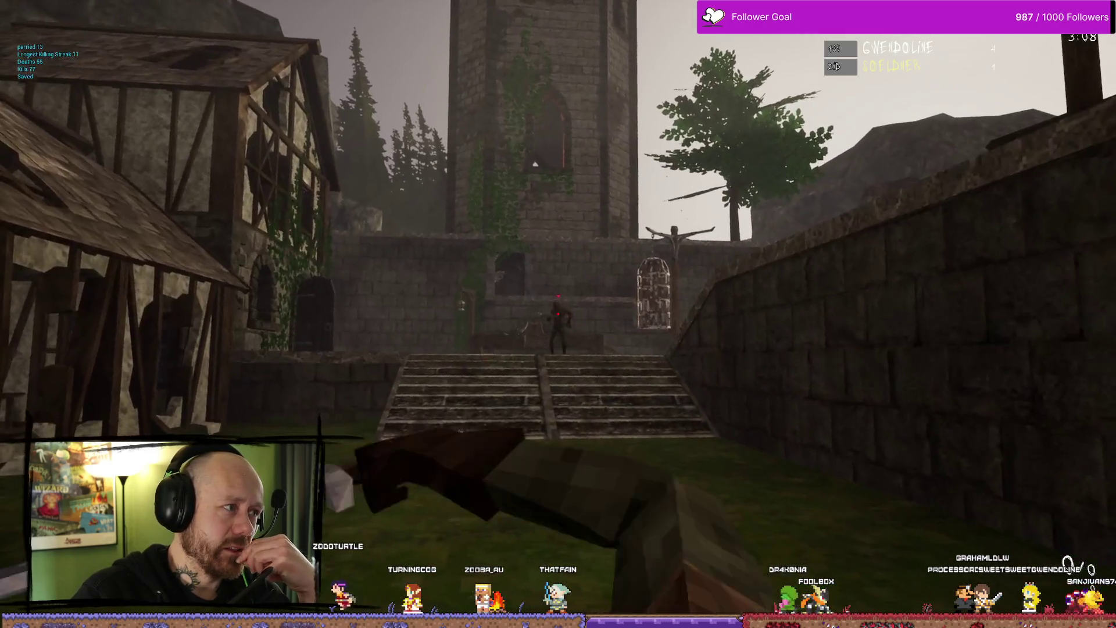
Step: Keep swinging the sword until the hooded enemy dies, then pause the game
click(559, 314)
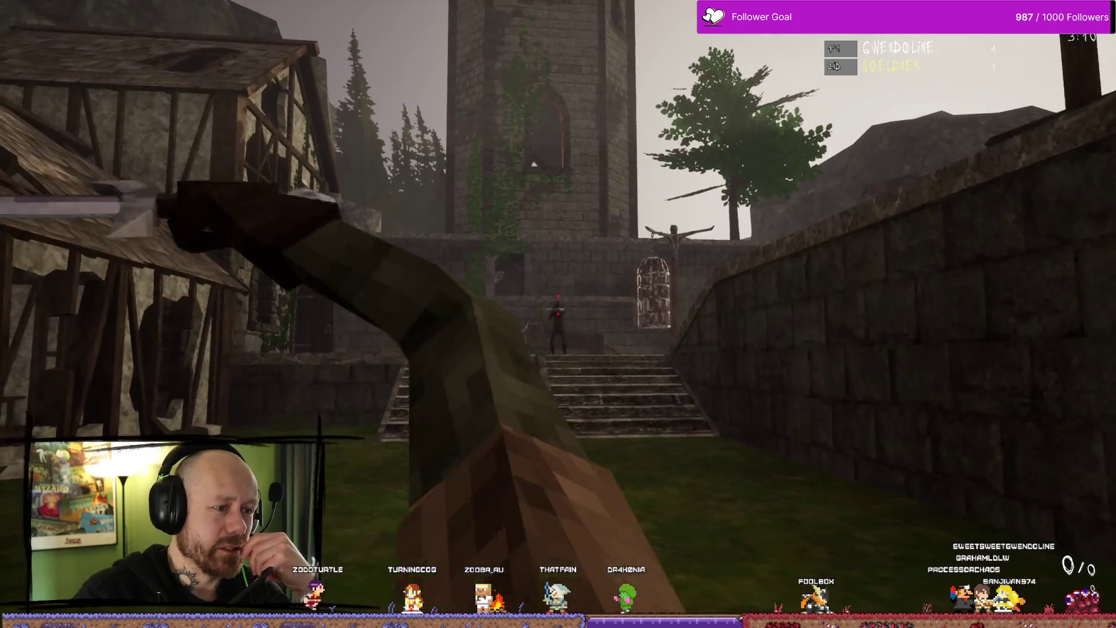
click(559, 314)
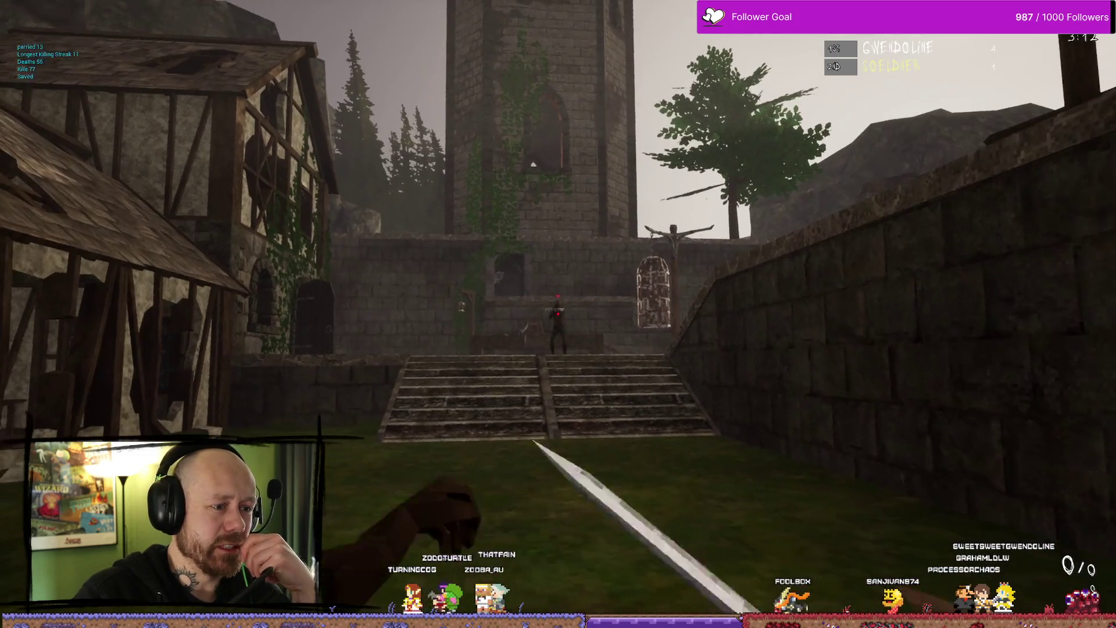
click(558, 314)
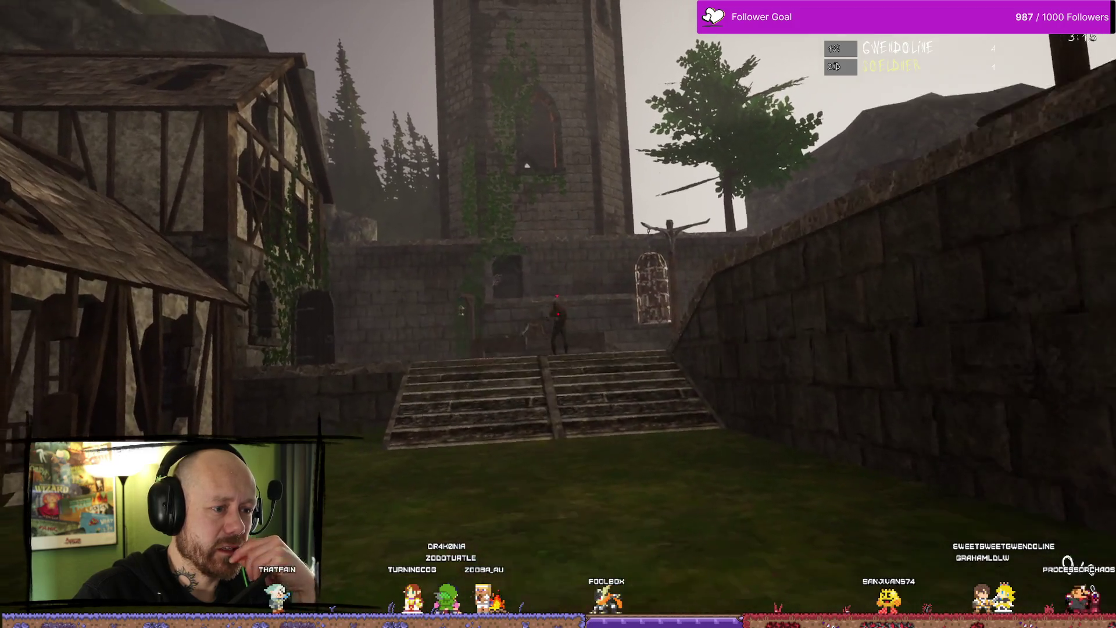
click(558, 314)
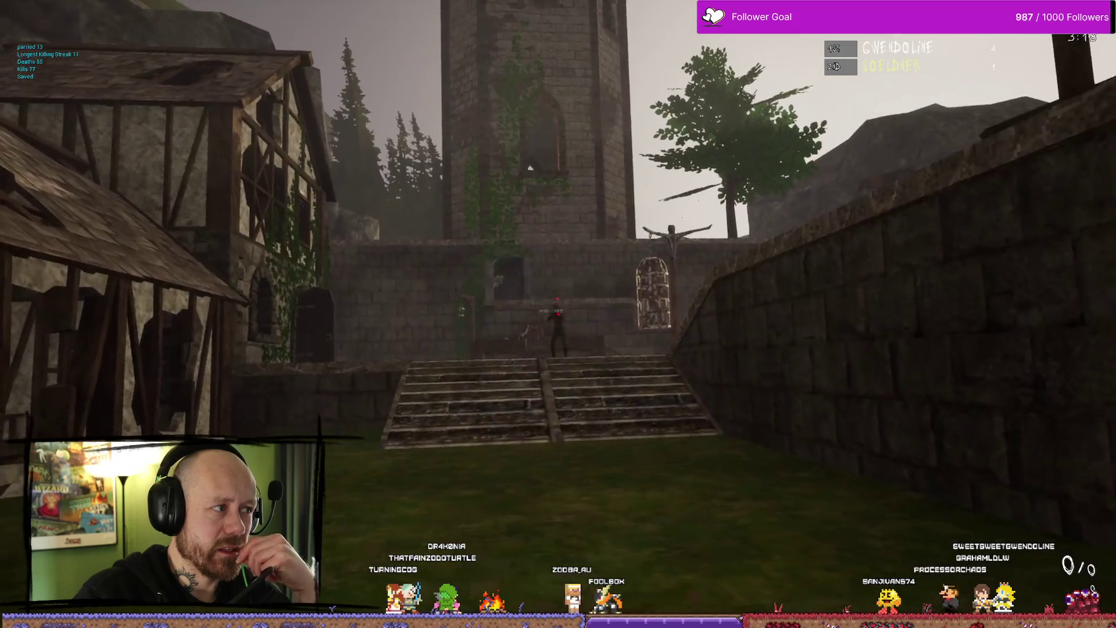
click(558, 314)
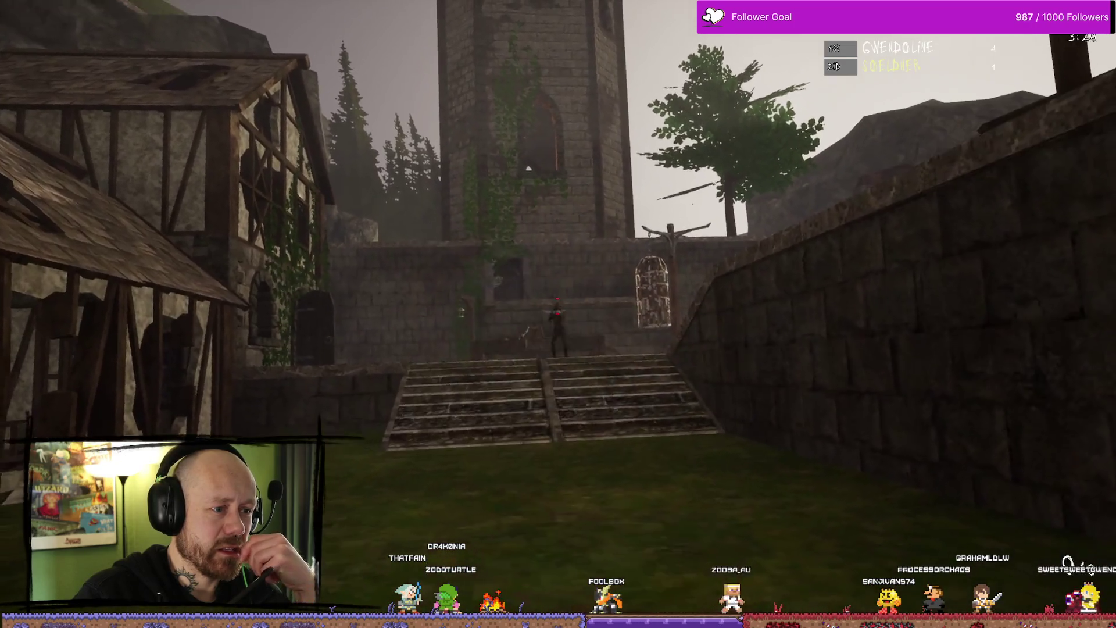
click(558, 314)
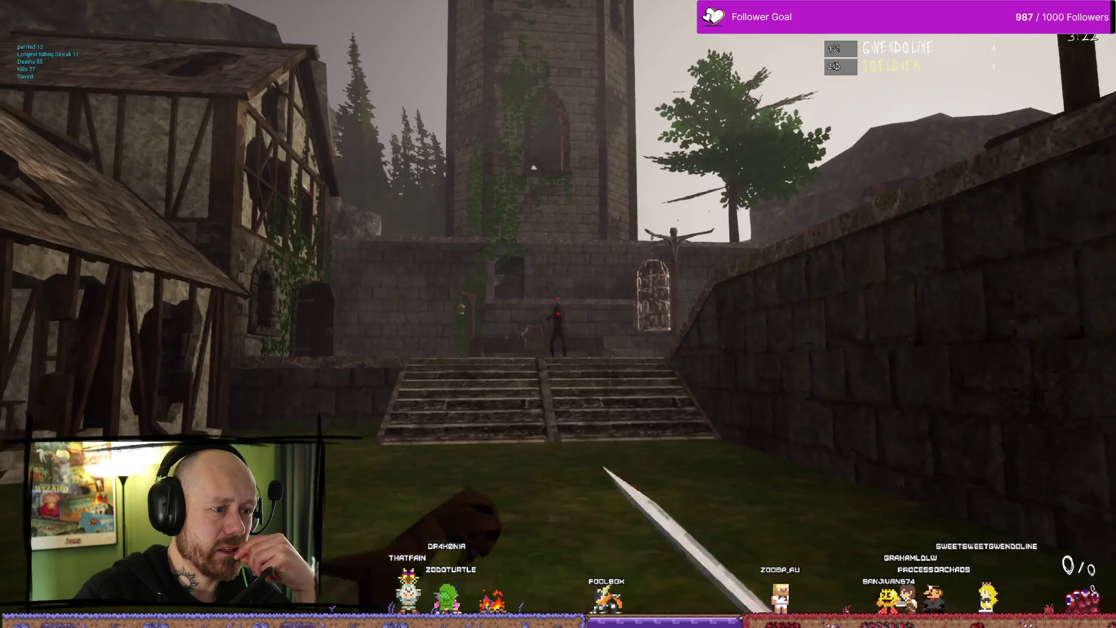
click(558, 314)
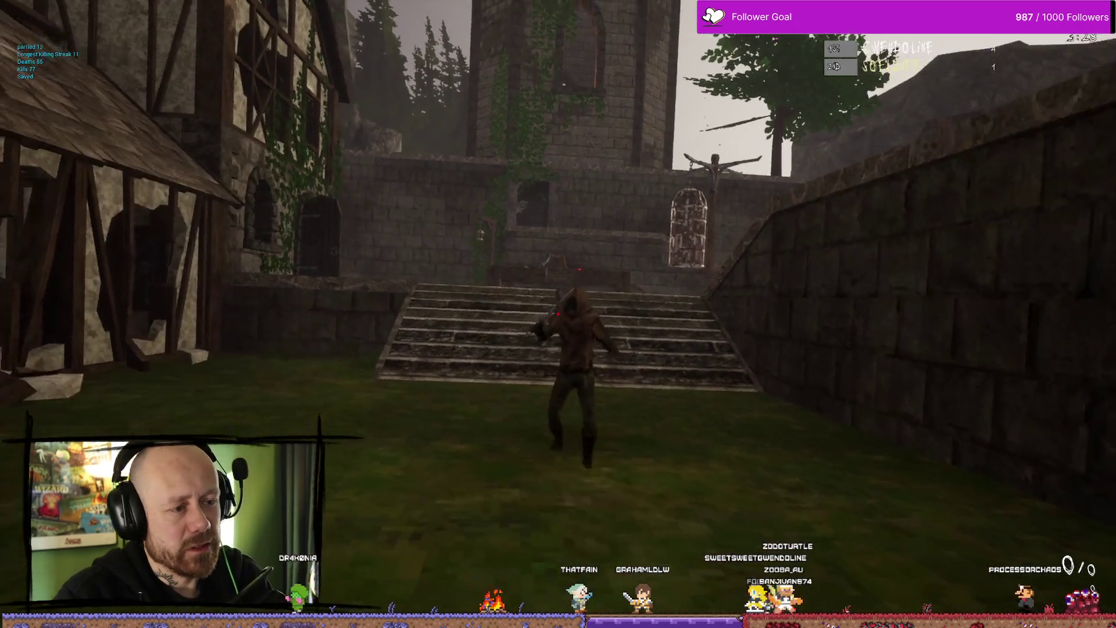
click(559, 314)
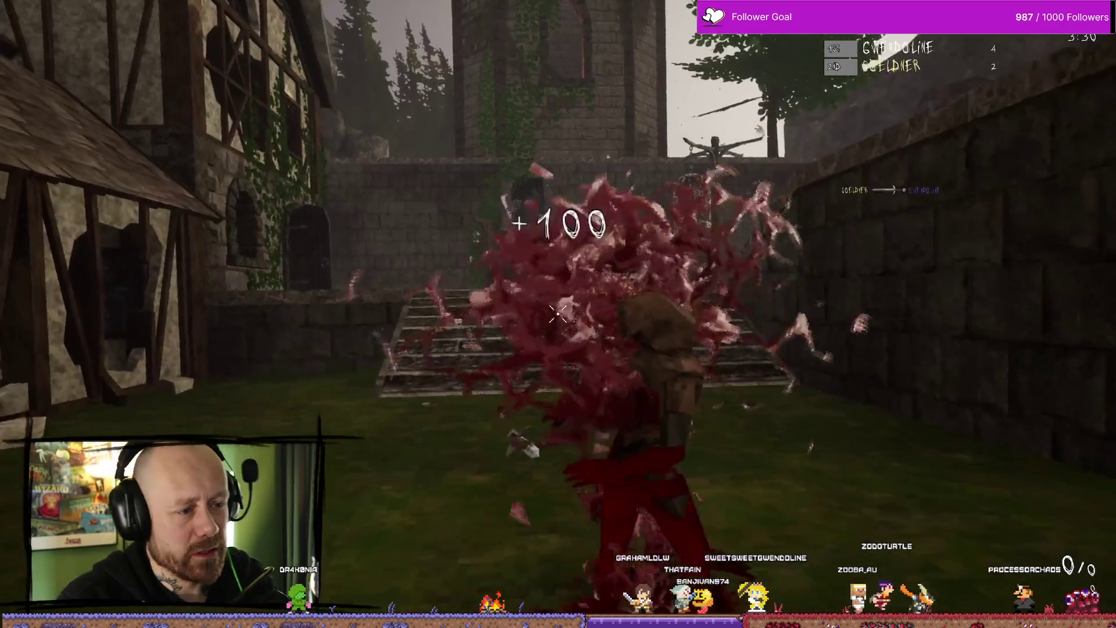
click(559, 314)
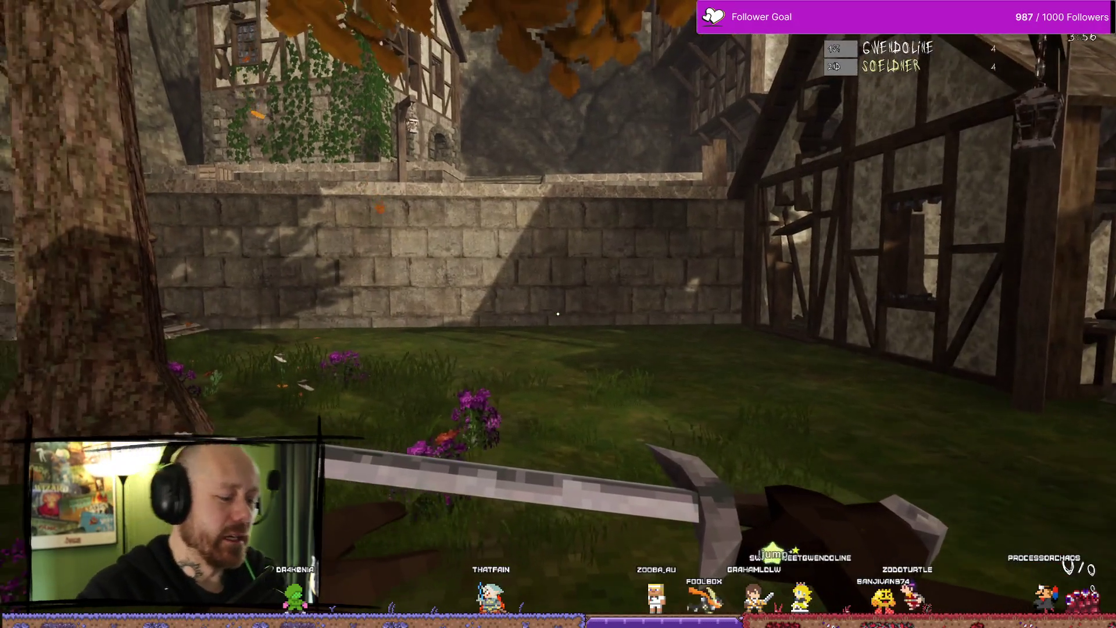
key(Escape)
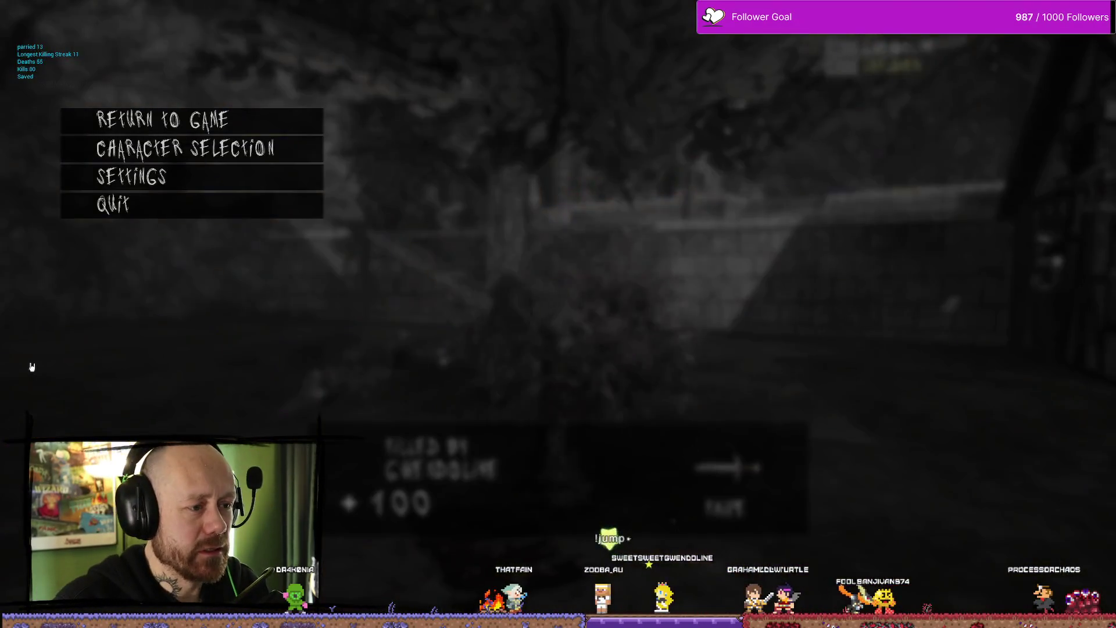
Step: Quit the Bloodspill match, confirm leaving it, and return to the Unreal Editor
click(204, 212)
click(452, 385)
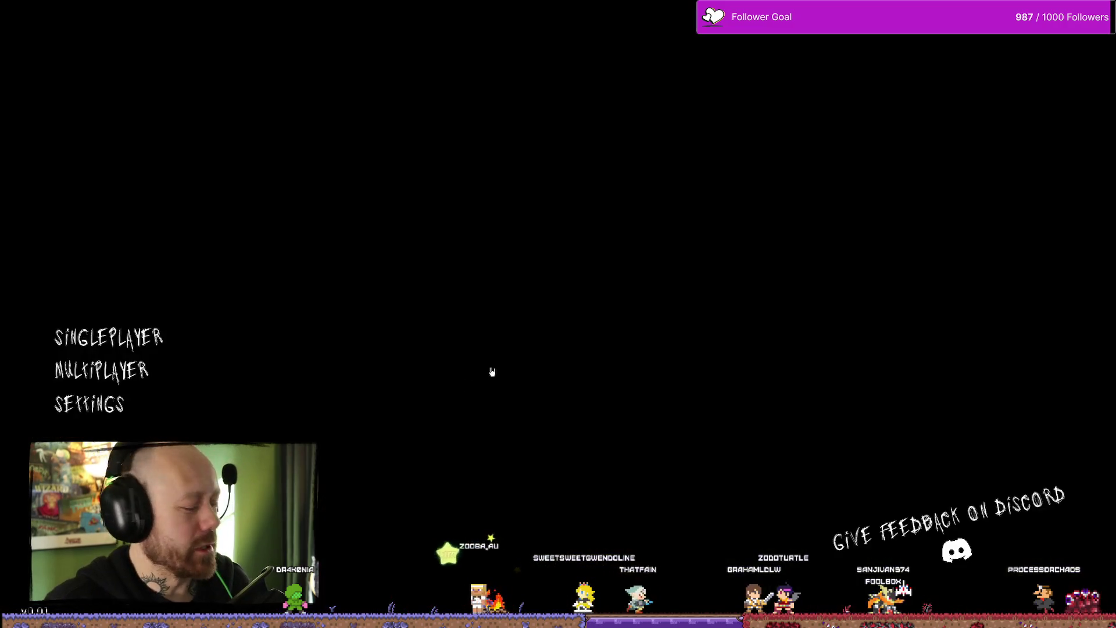
key(alt+F4)
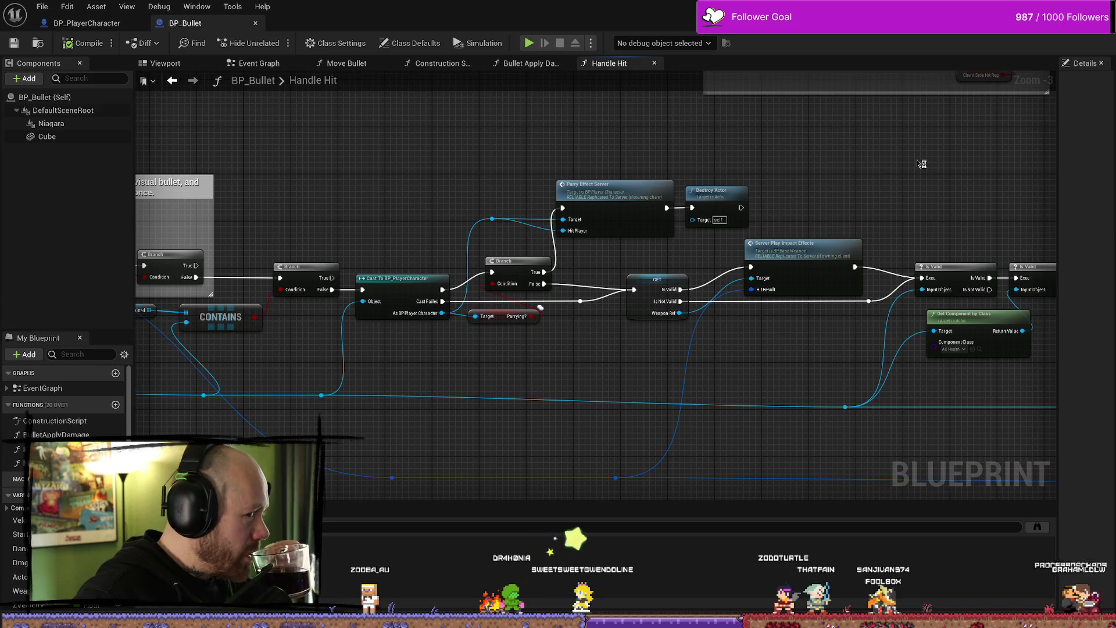
Step: Look over the Handle Hit and Bullet Apply Damage graphs, then show BP_Bullet's Event Graph
drag(789, 149, 724, 185)
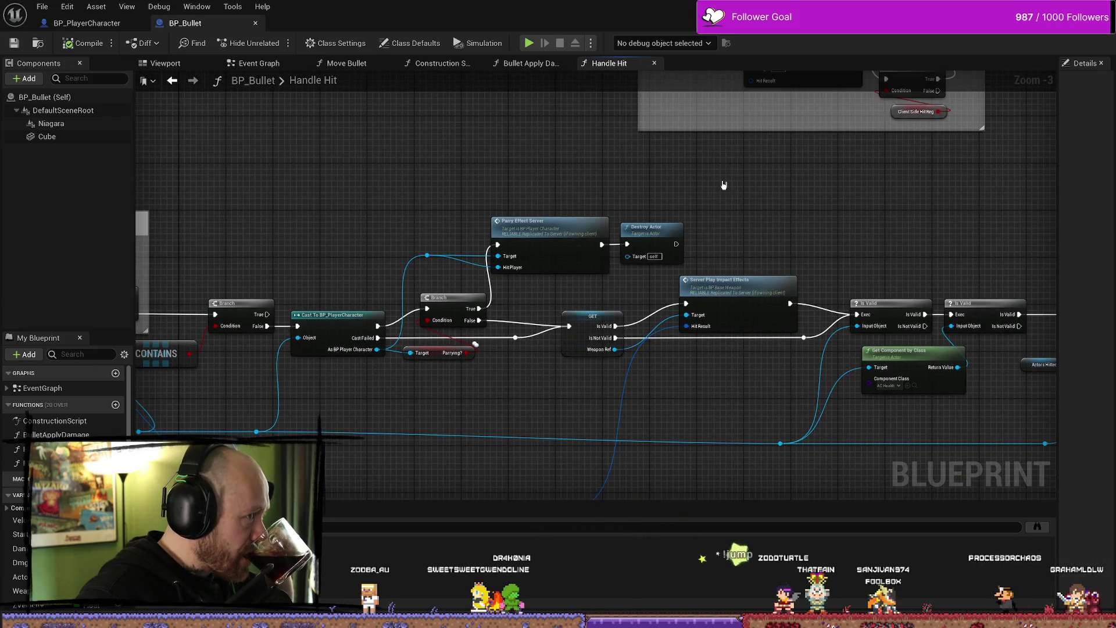
scroll(769, 205, down, 2)
scroll(769, 204, down, 1)
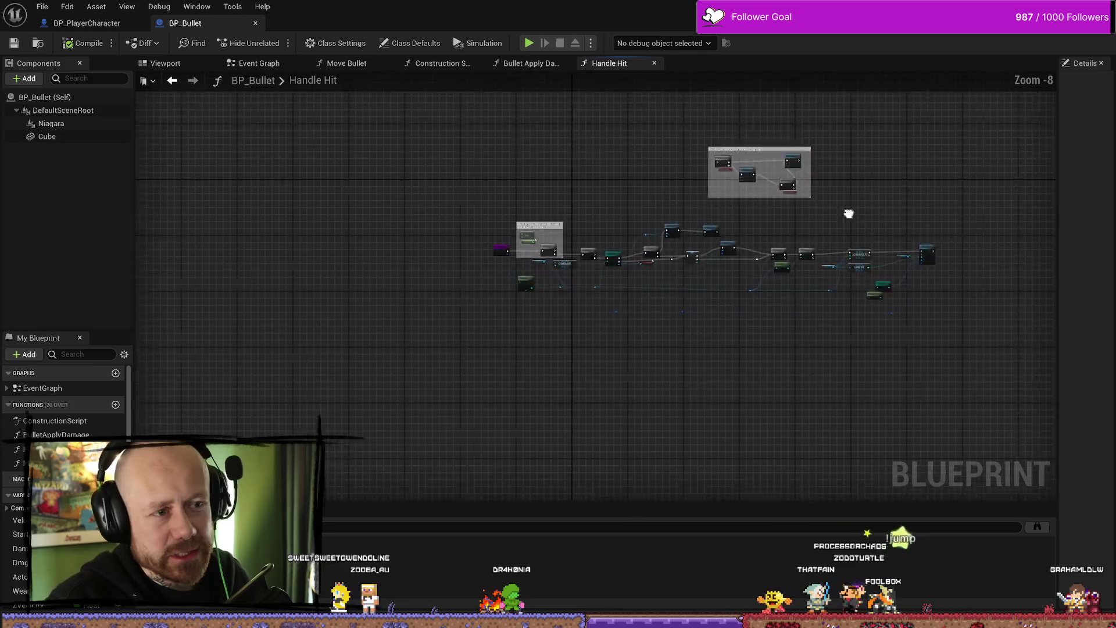
scroll(603, 210, up, 4)
drag(602, 210, 707, 242)
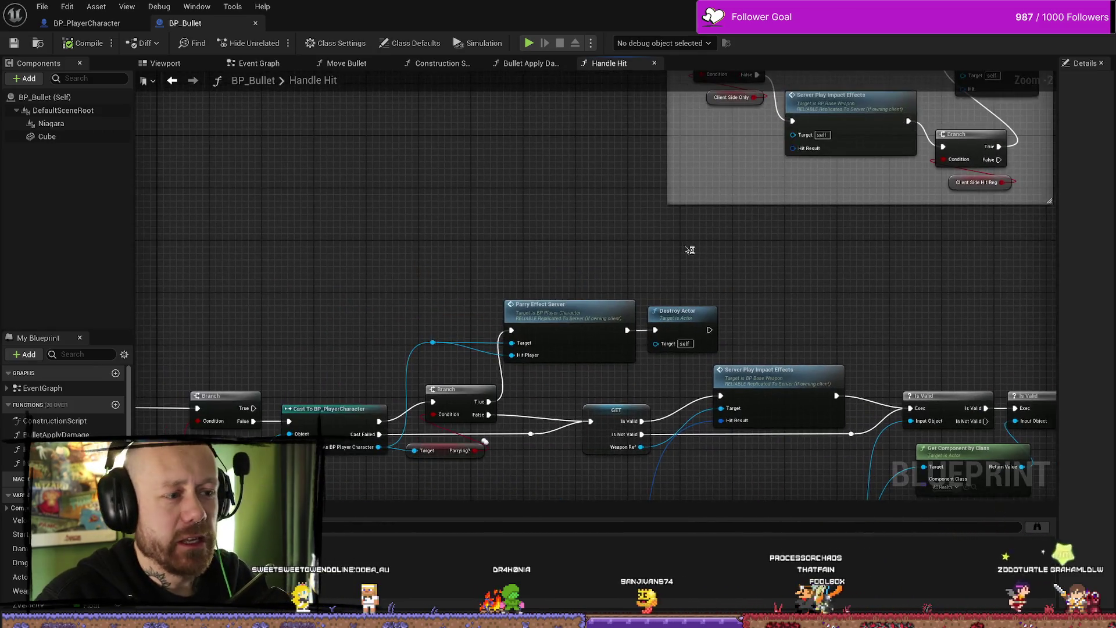
scroll(671, 260, up, 2)
scroll(671, 260, down, 5)
mouse_move(710, 182)
mouse_down()
mouse_move(591, 216)
mouse_move(644, 192)
mouse_up()
click(539, 66)
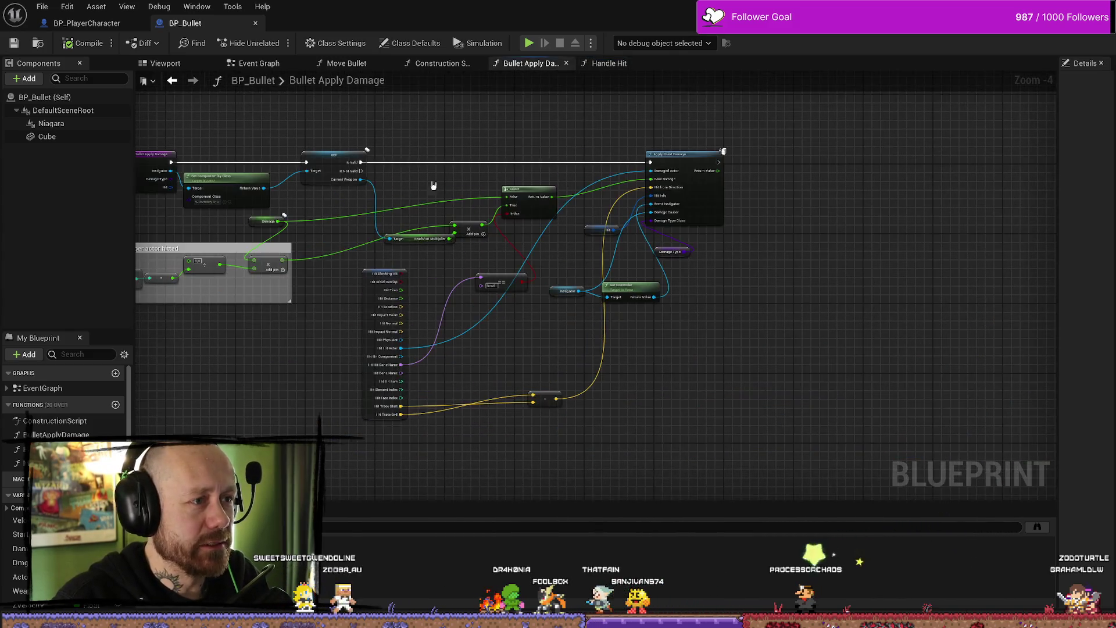
click(269, 65)
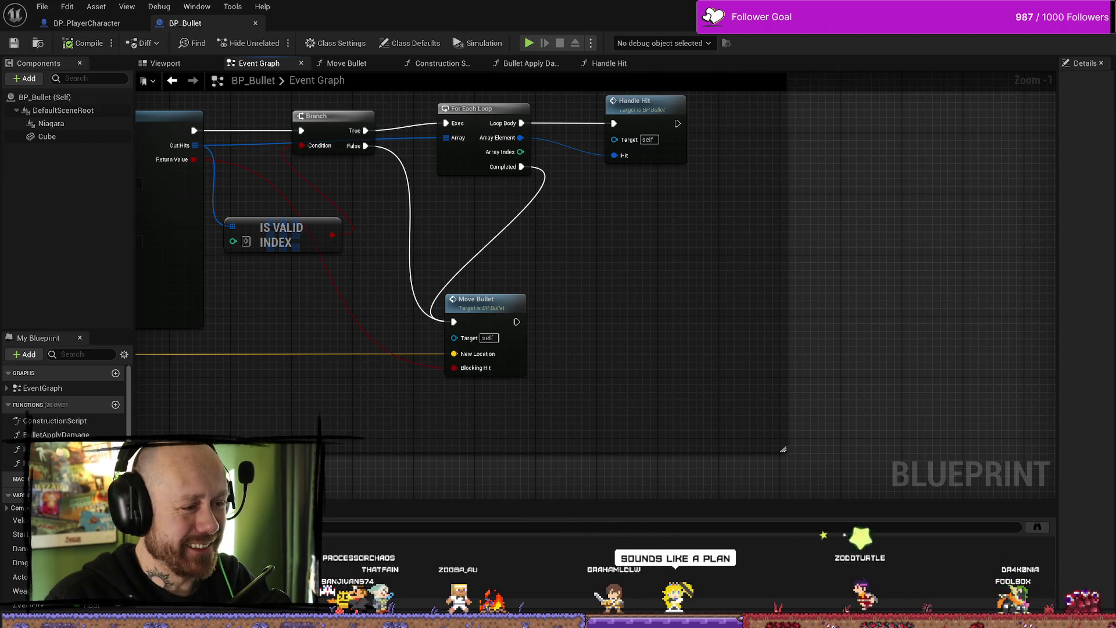
Step: Select the Velocity, multiply and add nodes in the Event Graph and nudge them slightly
scroll(781, 399, down, 2)
scroll(781, 399, down, 1)
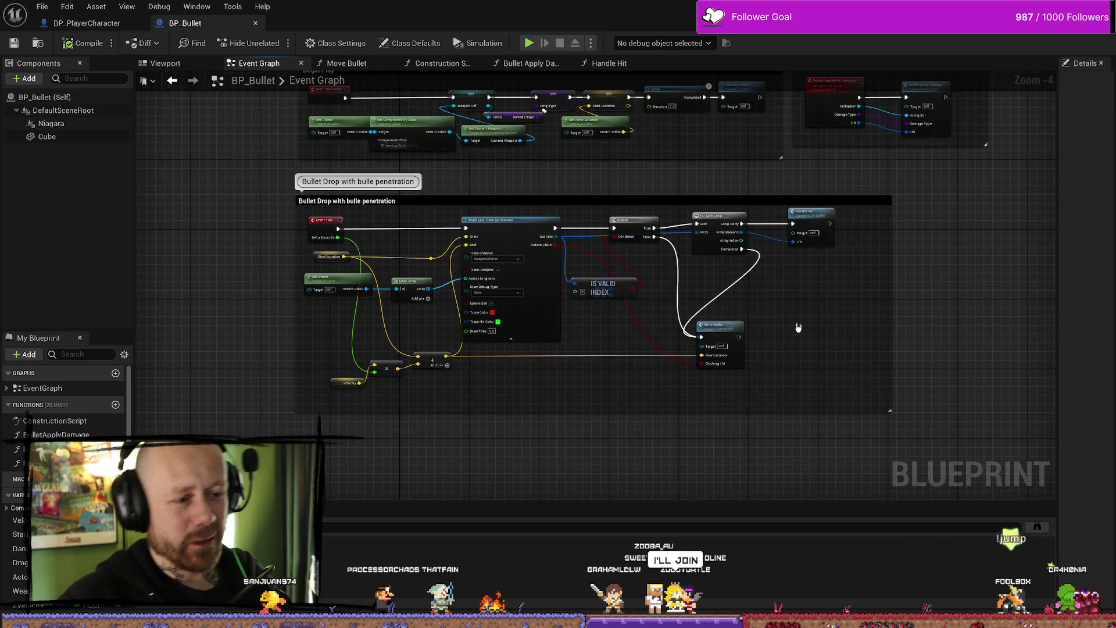
scroll(714, 316, up, 4)
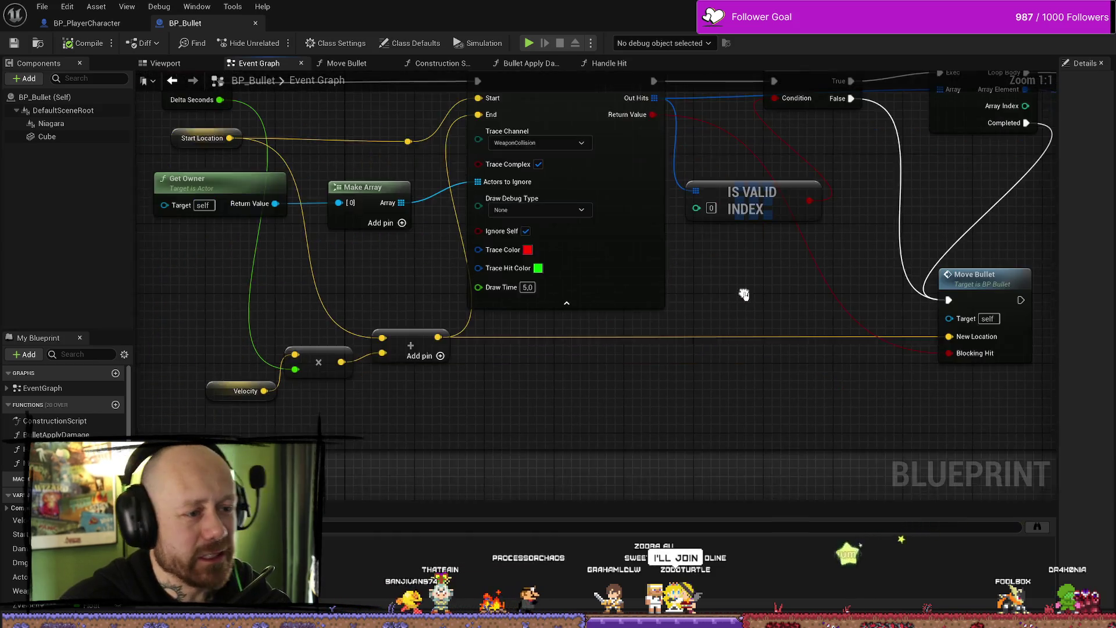
scroll(745, 297, down, 4)
drag(526, 300, 372, 377)
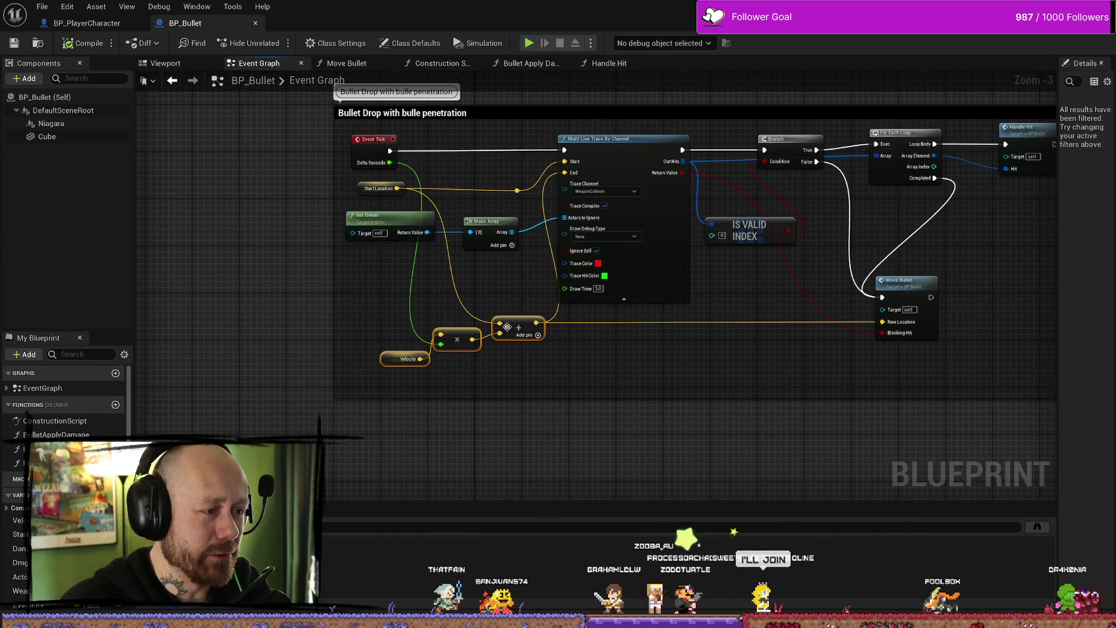
drag(495, 320, 500, 327)
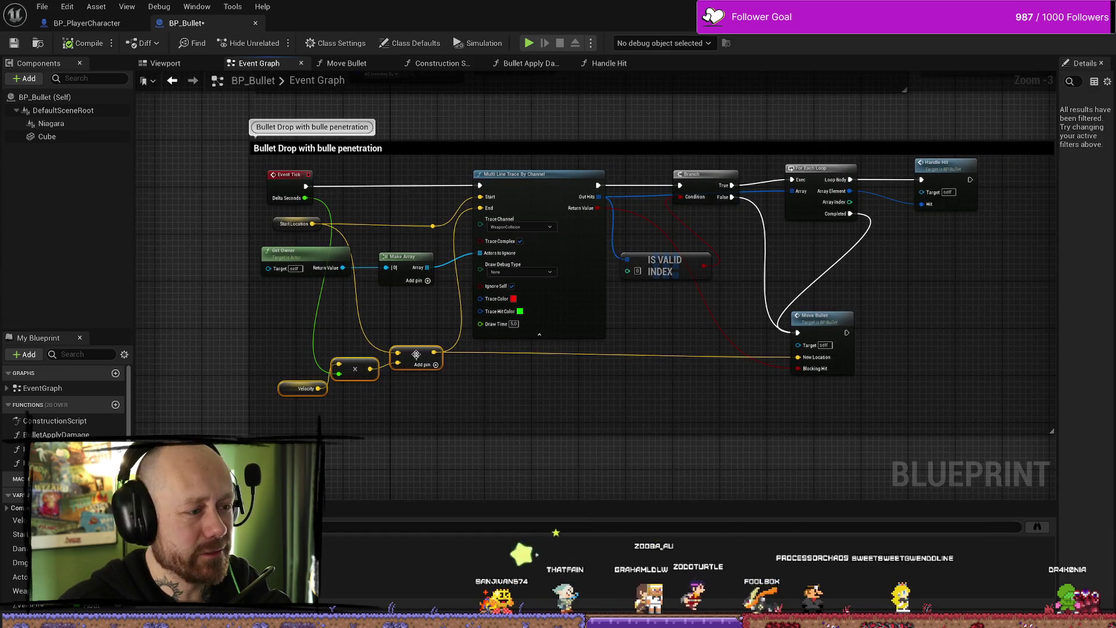
scroll(668, 344, down, 3)
scroll(710, 323, up, 4)
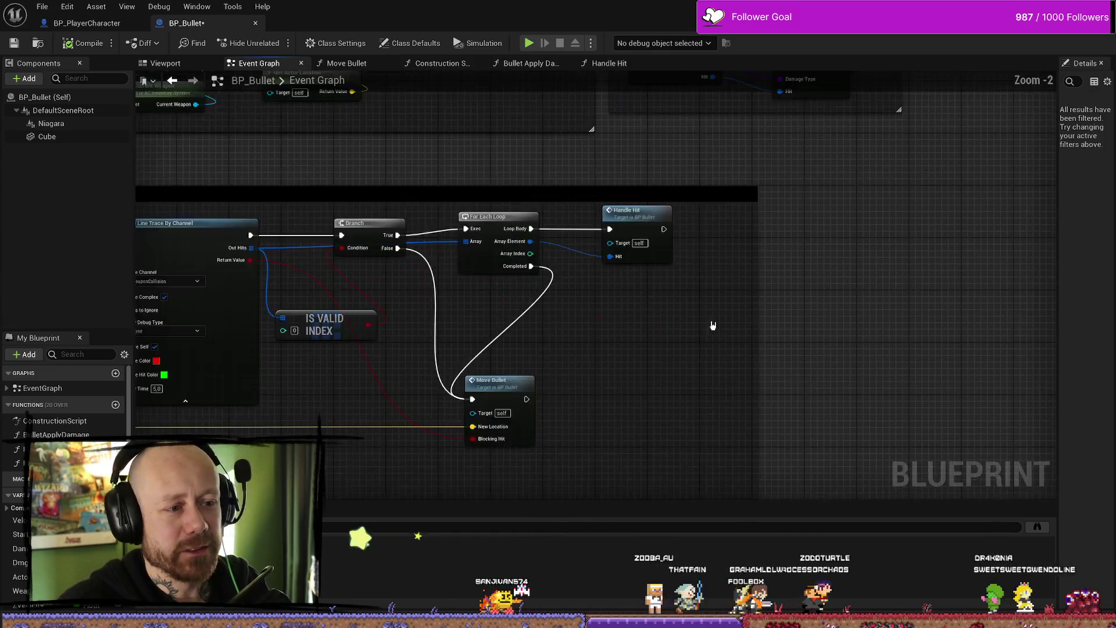
scroll(764, 309, down, 3)
scroll(770, 305, up, 4)
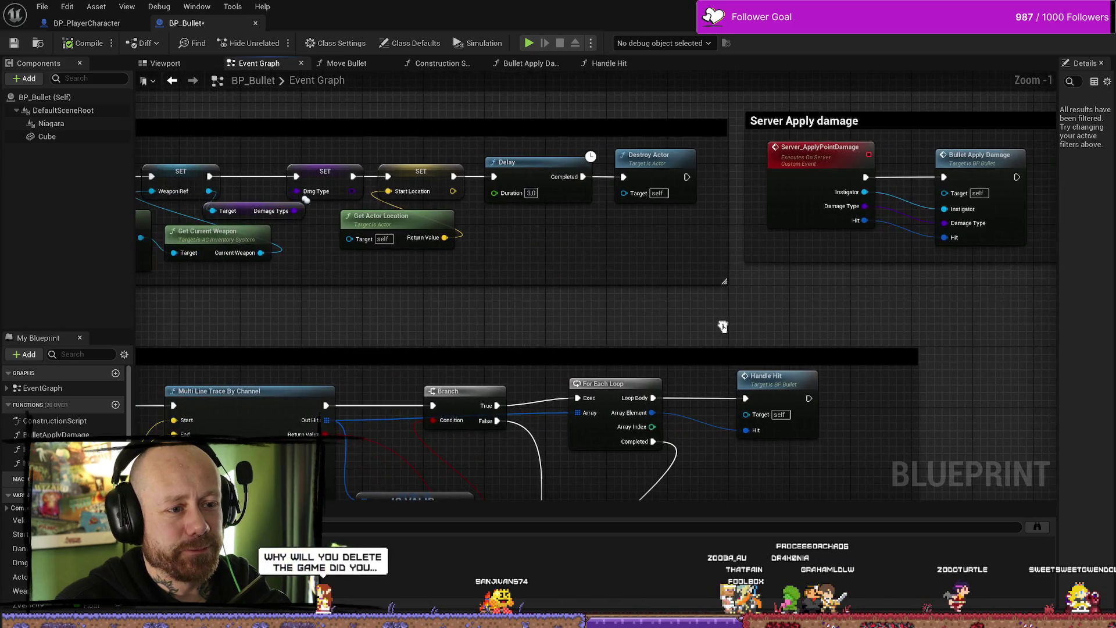
scroll(558, 337, down, 3)
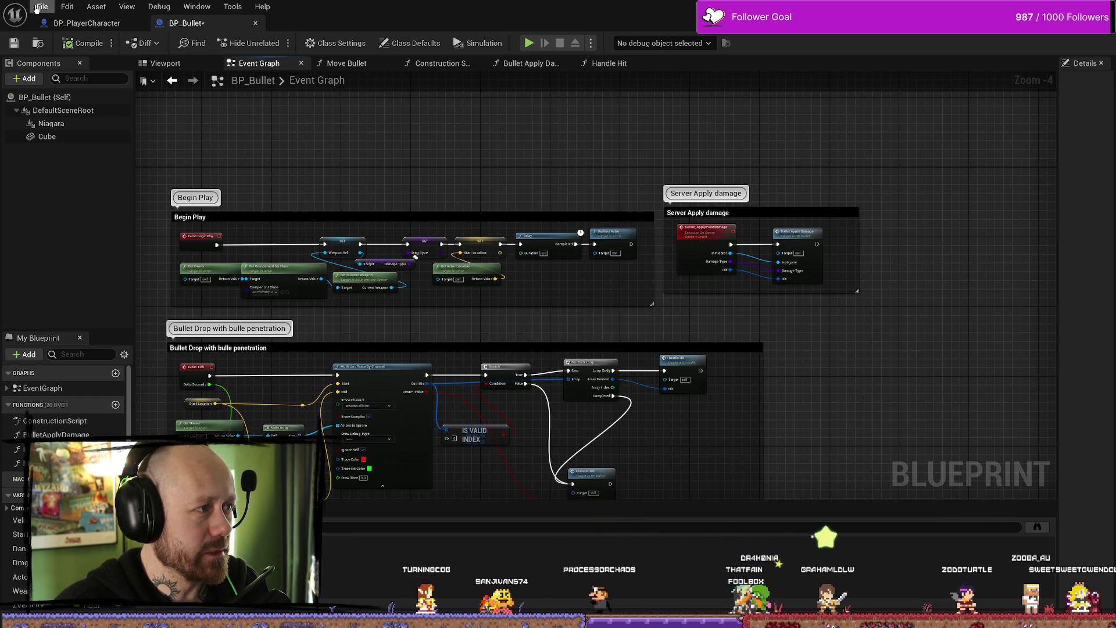
Step: Save the BP_Bullet blueprint with File > Save
click(42, 6)
click(117, 72)
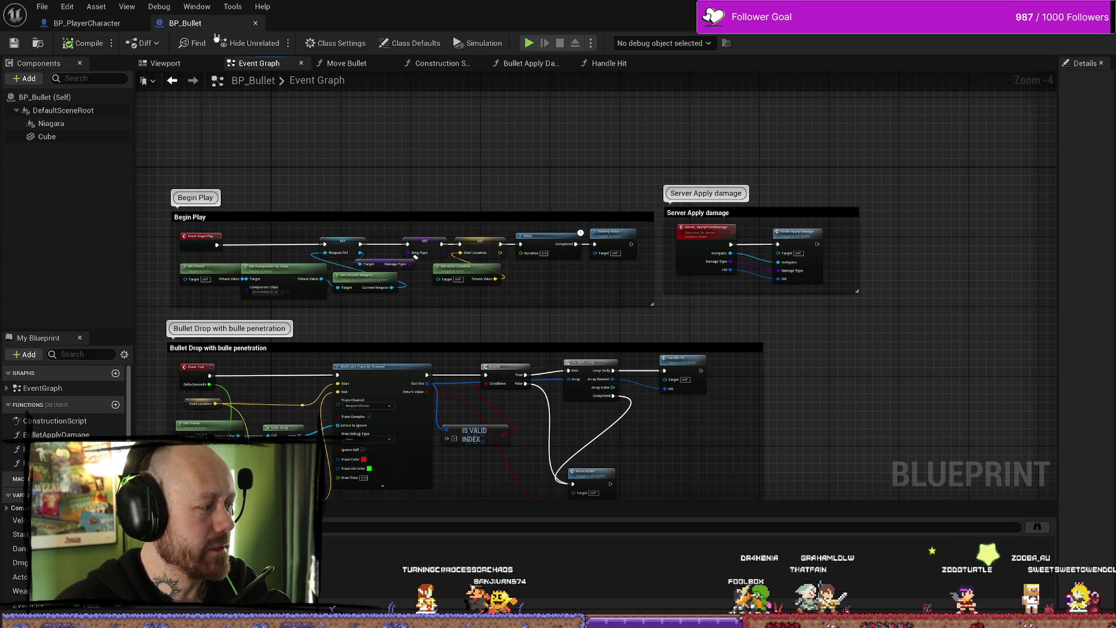
click(87, 23)
Step: Delete the Hello Print String node after Parry Add One
scroll(721, 299, down, 5)
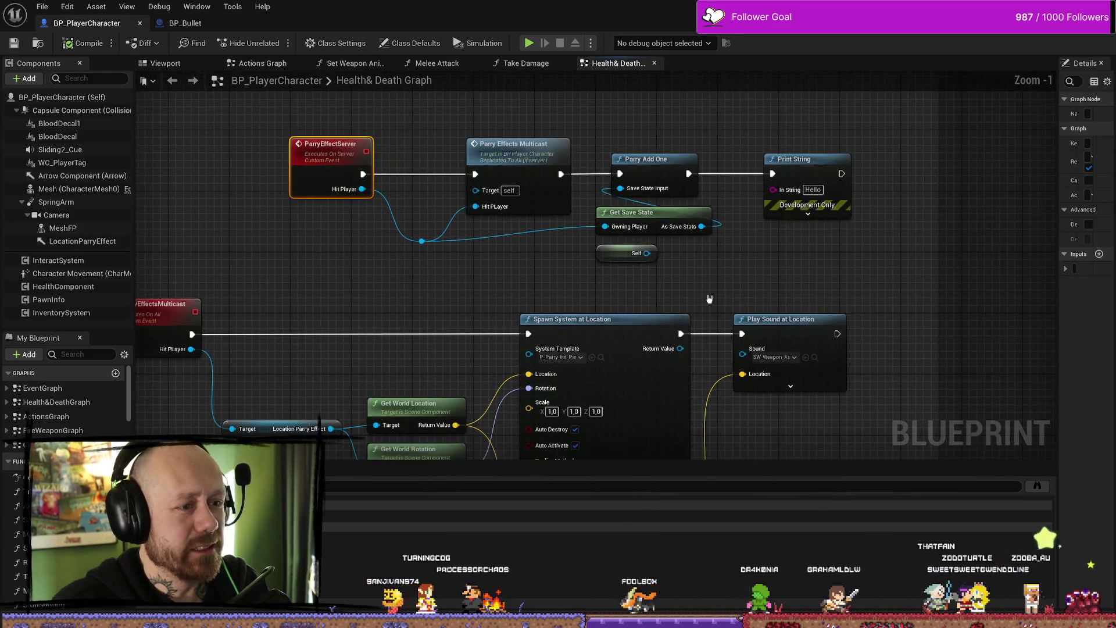
scroll(755, 297, up, 7)
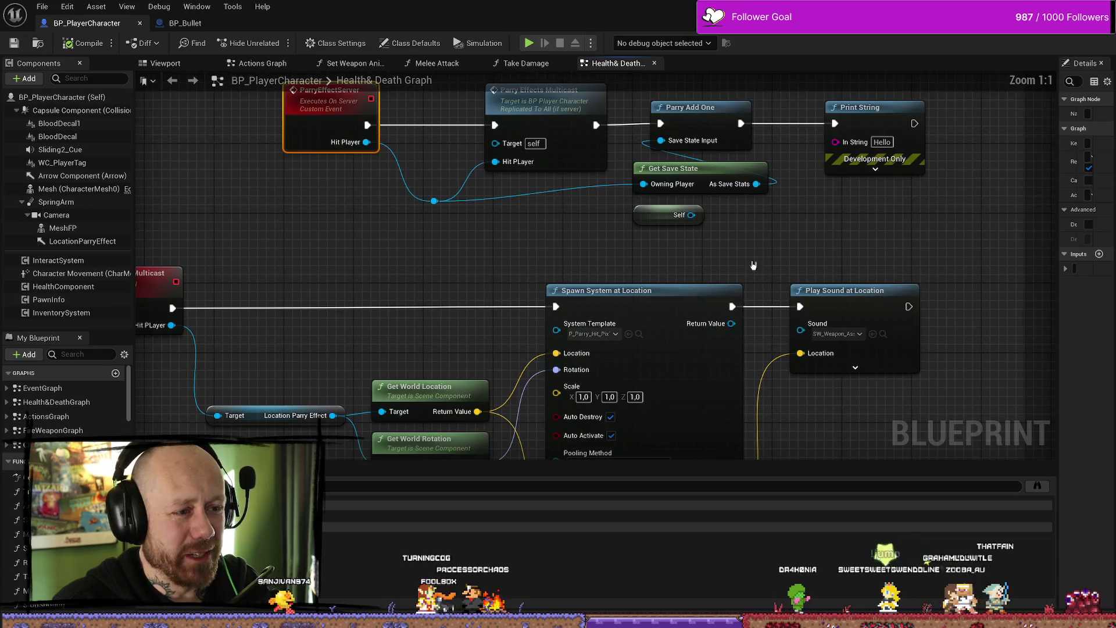
click(895, 235)
key(Delete)
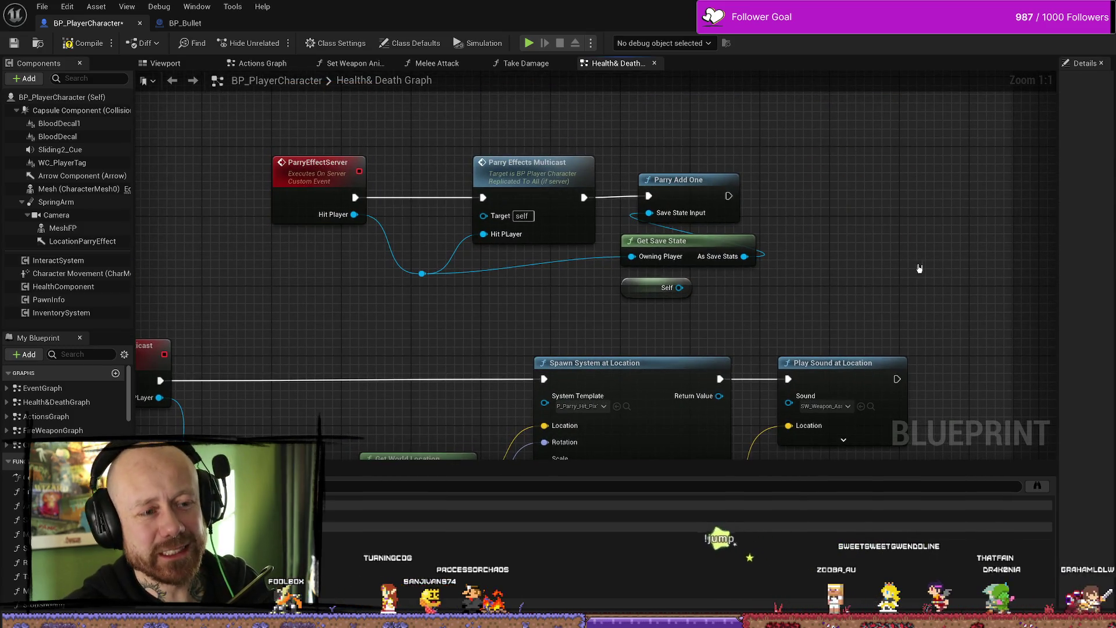
Step: Review the parry and health nodes, then select Parry Effect Server in the Melee Attack graph
drag(317, 178, 386, 156)
click(387, 156)
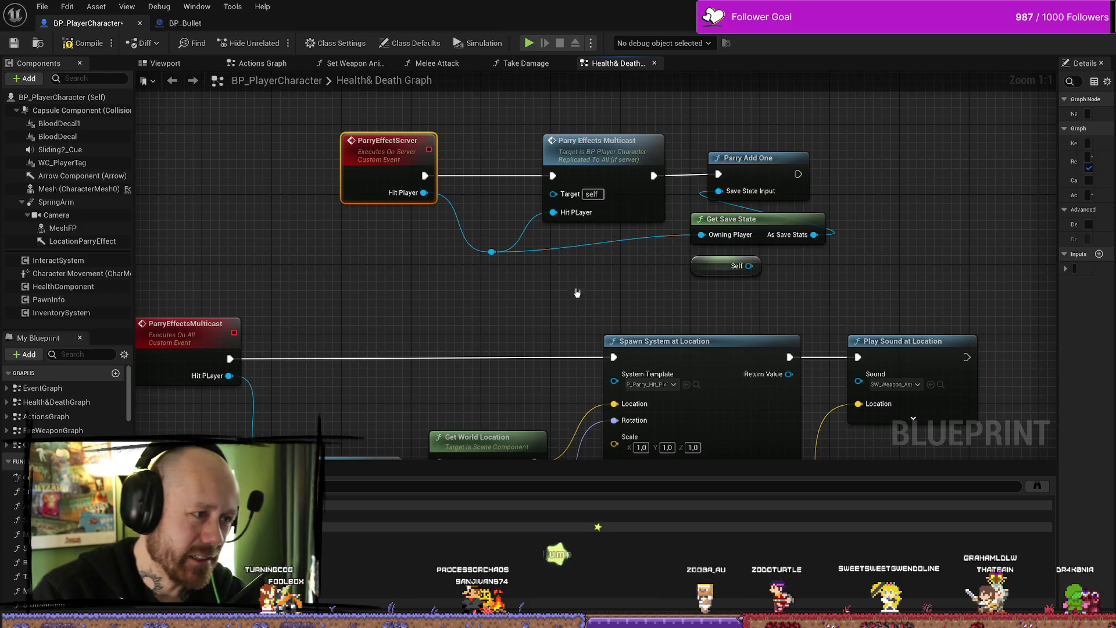
scroll(828, 254, down, 4)
scroll(756, 250, down, 5)
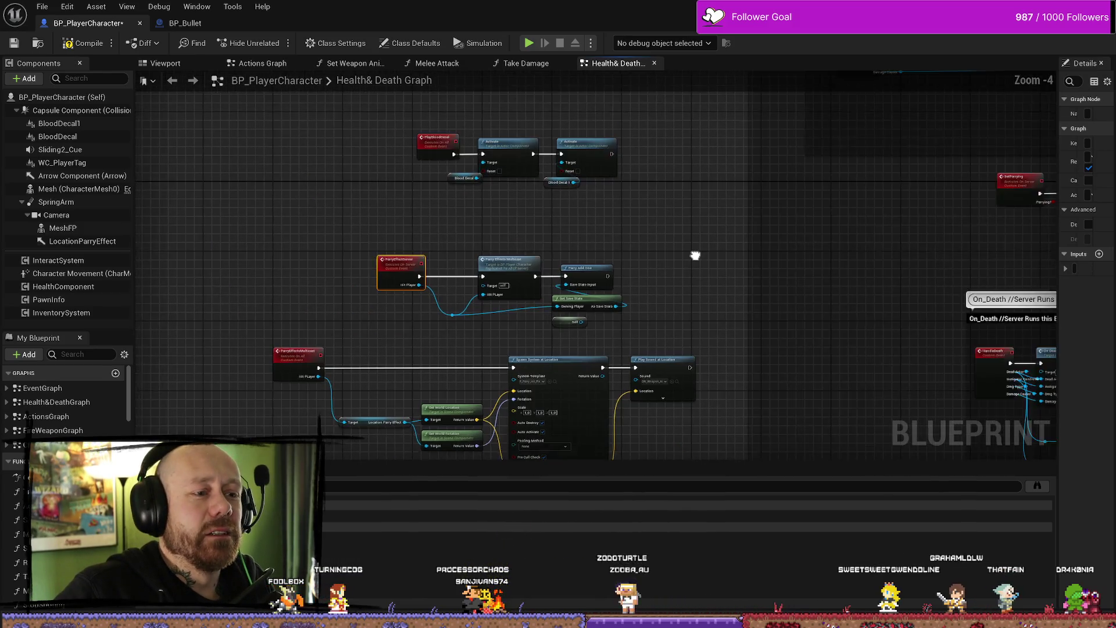
drag(730, 242, 558, 295)
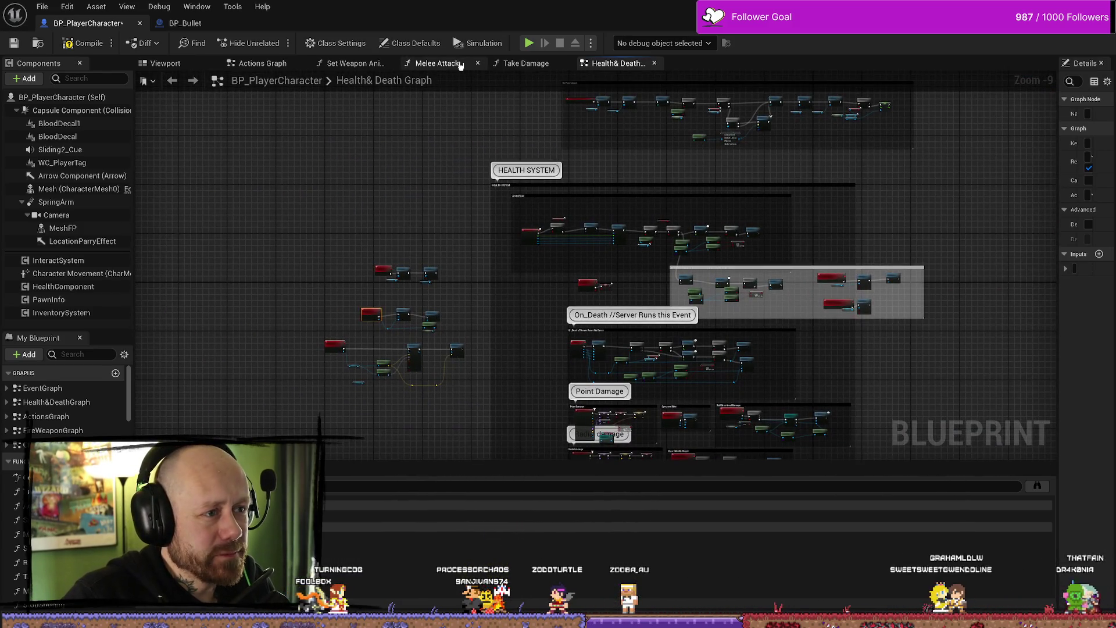
click(460, 65)
scroll(668, 260, up, 4)
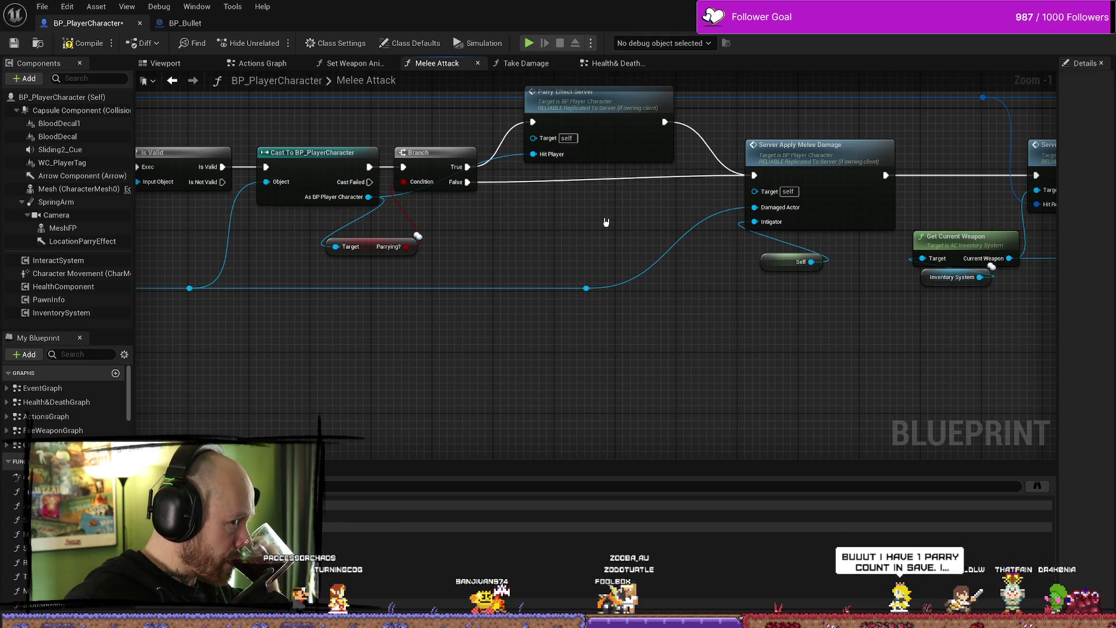
click(605, 96)
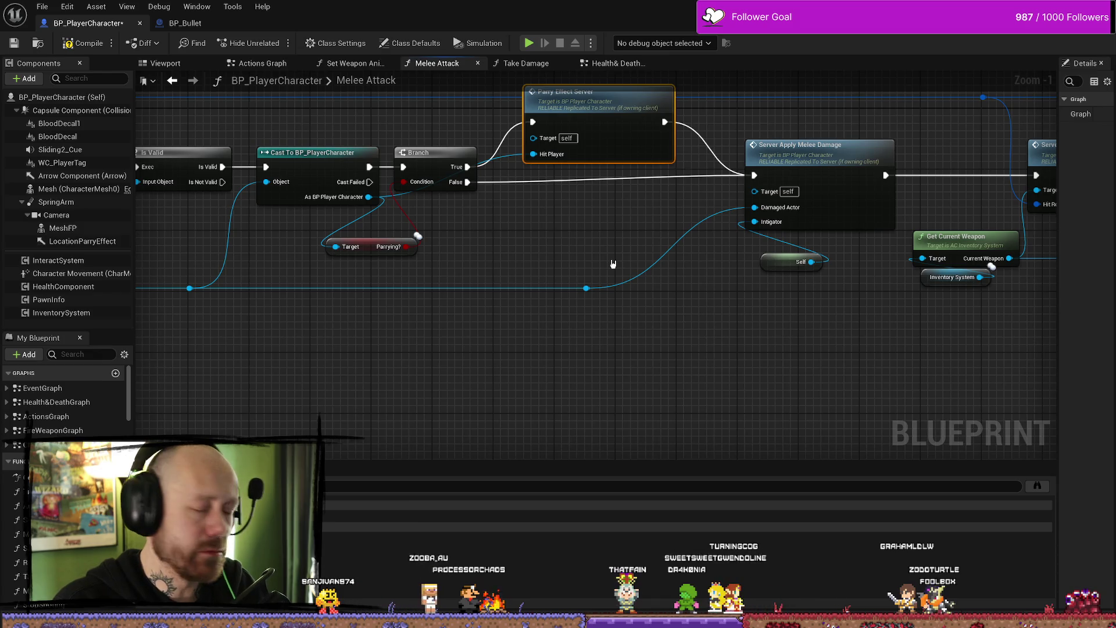
Step: Disconnect Parry Effect Server's Hit Player input and rearrange the cast and Parrying getter nodes
mouse_move(615, 263)
mouse_down()
mouse_move(616, 237)
mouse_move(587, 256)
mouse_move(681, 268)
mouse_up()
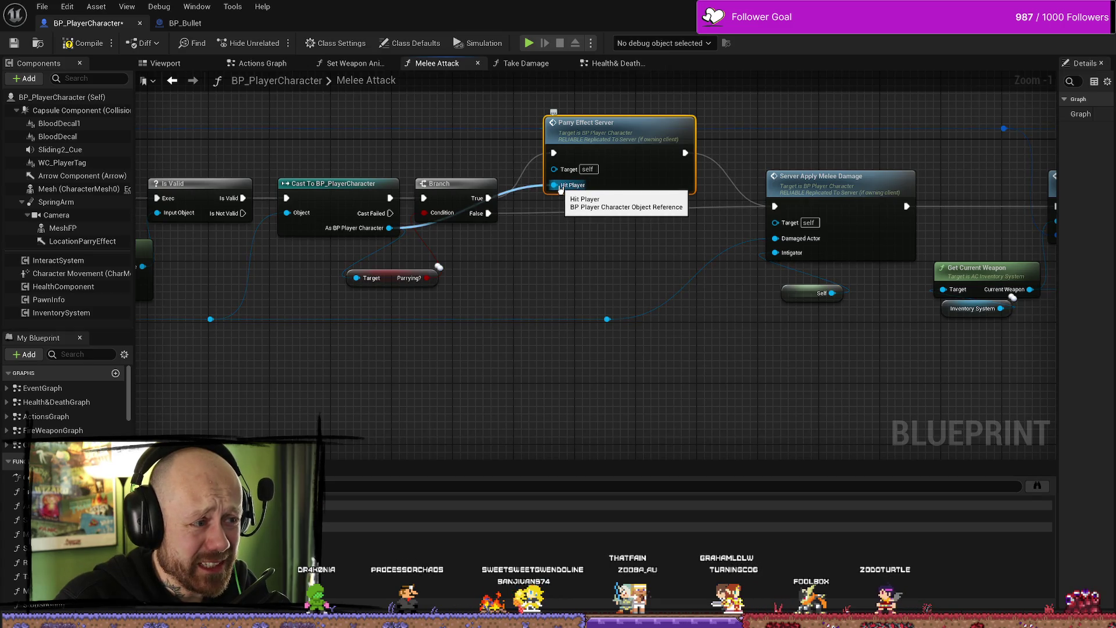
alt+click(561, 186)
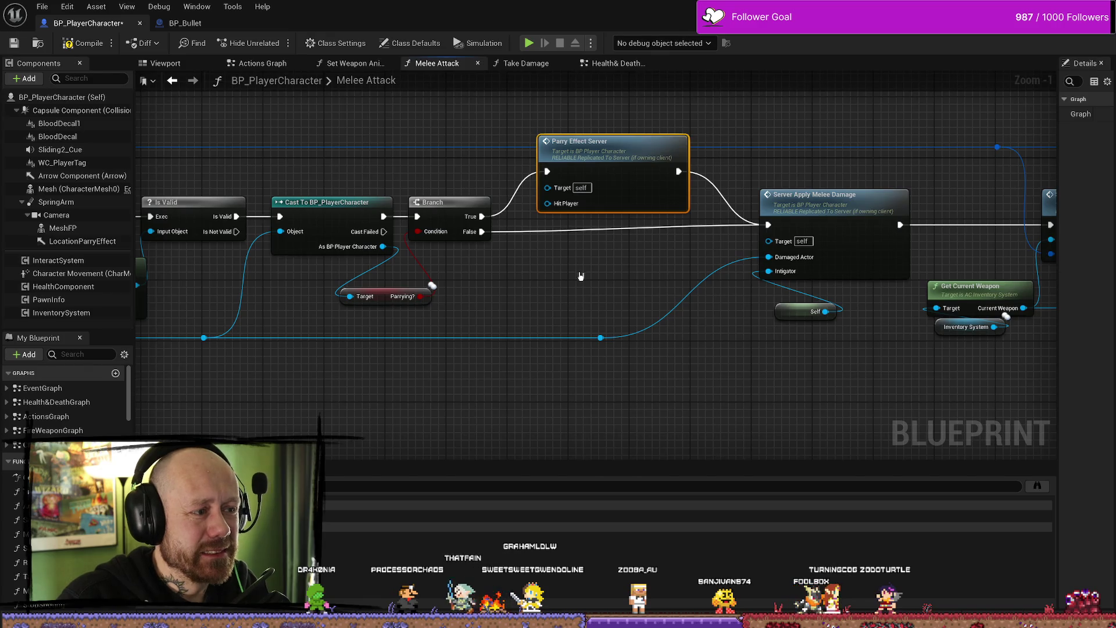
drag(551, 317, 698, 305)
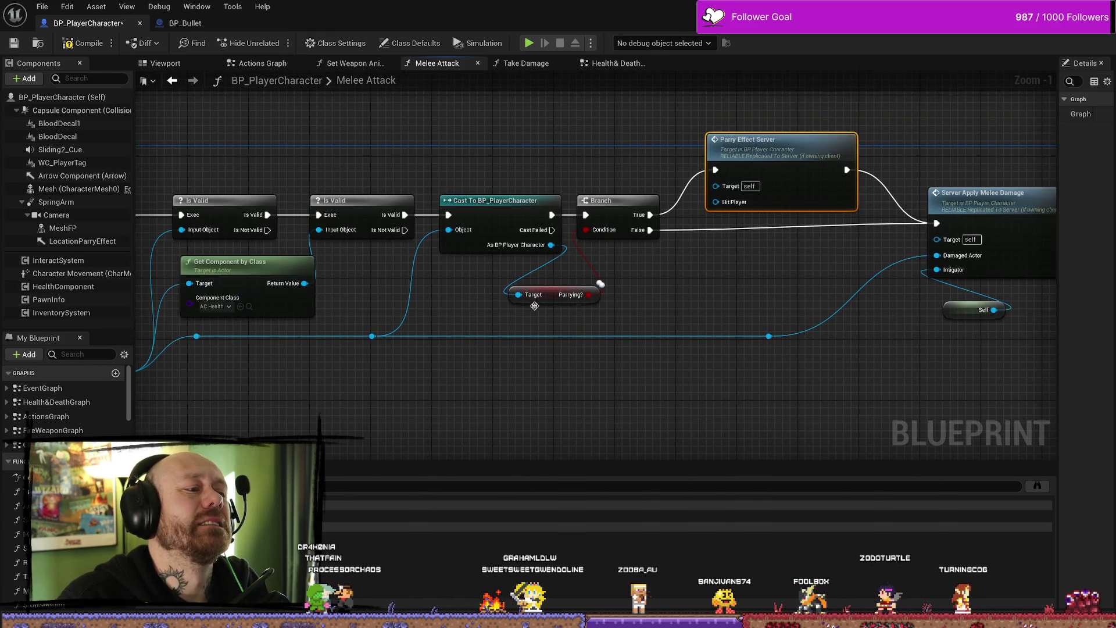
drag(506, 151, 567, 290)
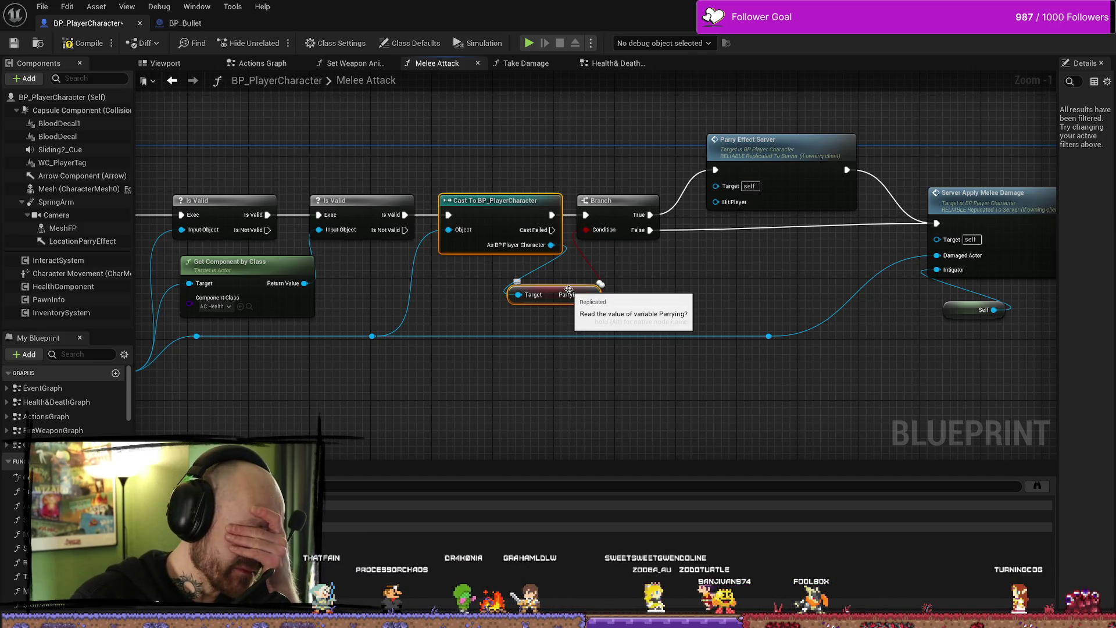
drag(467, 300, 496, 300)
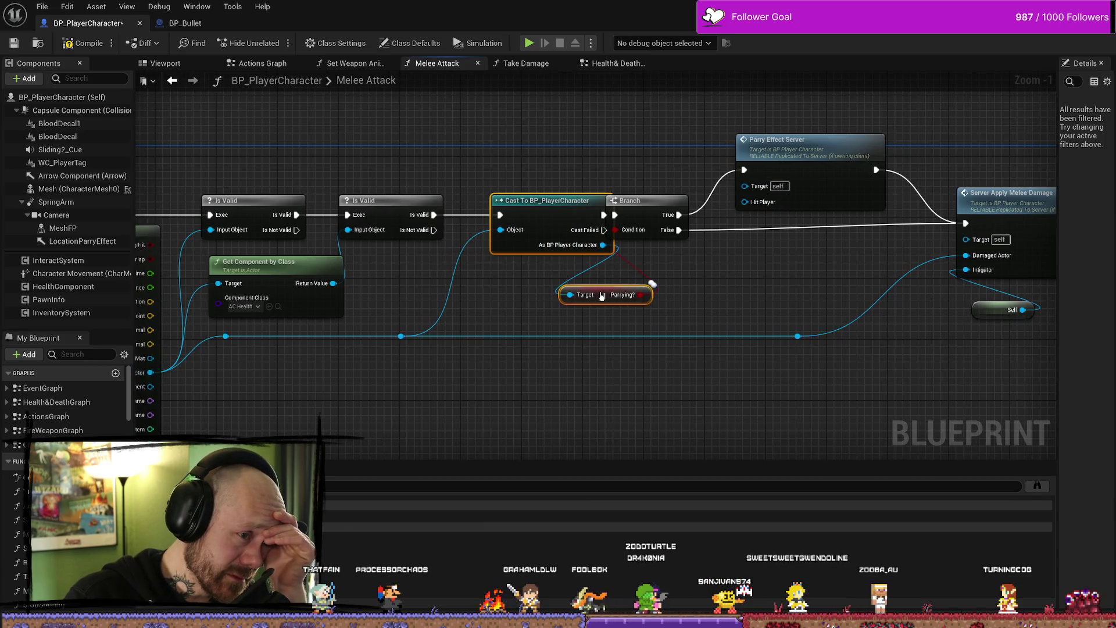
click(594, 310)
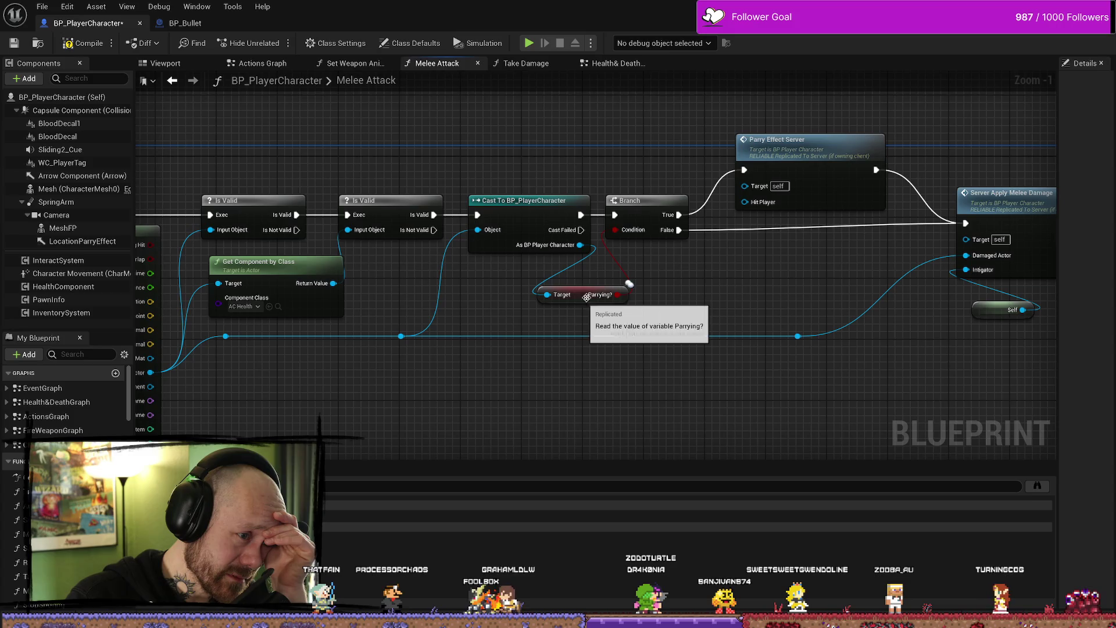
mouse_move(580, 305)
mouse_down()
mouse_move(549, 290)
mouse_move(652, 311)
mouse_move(599, 274)
mouse_move(566, 298)
mouse_up()
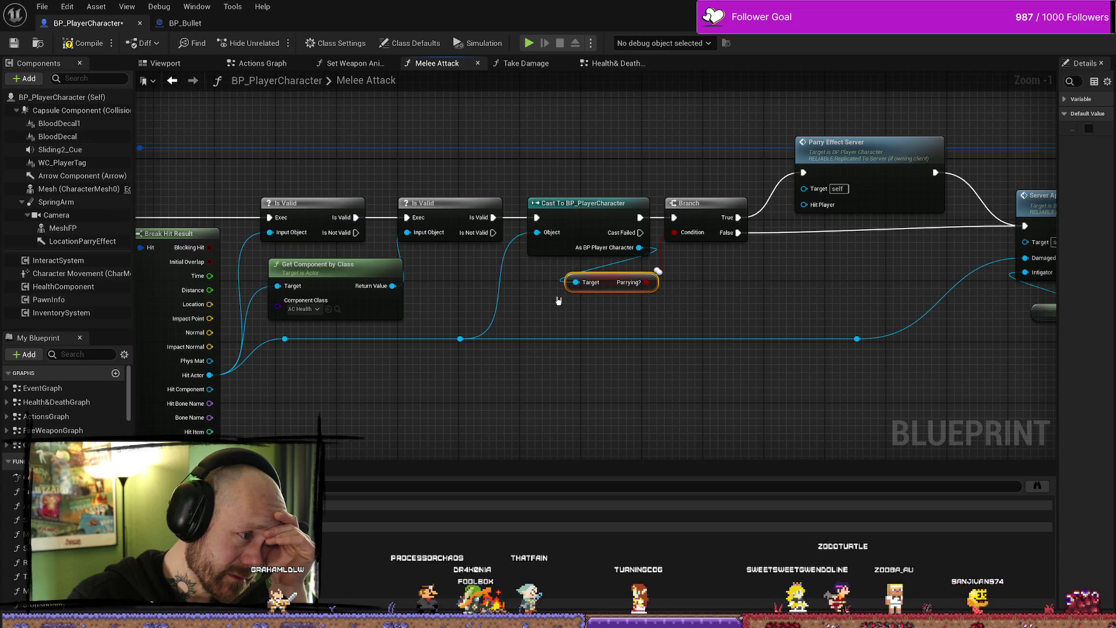
ctrl+click(586, 207)
drag(705, 307, 684, 311)
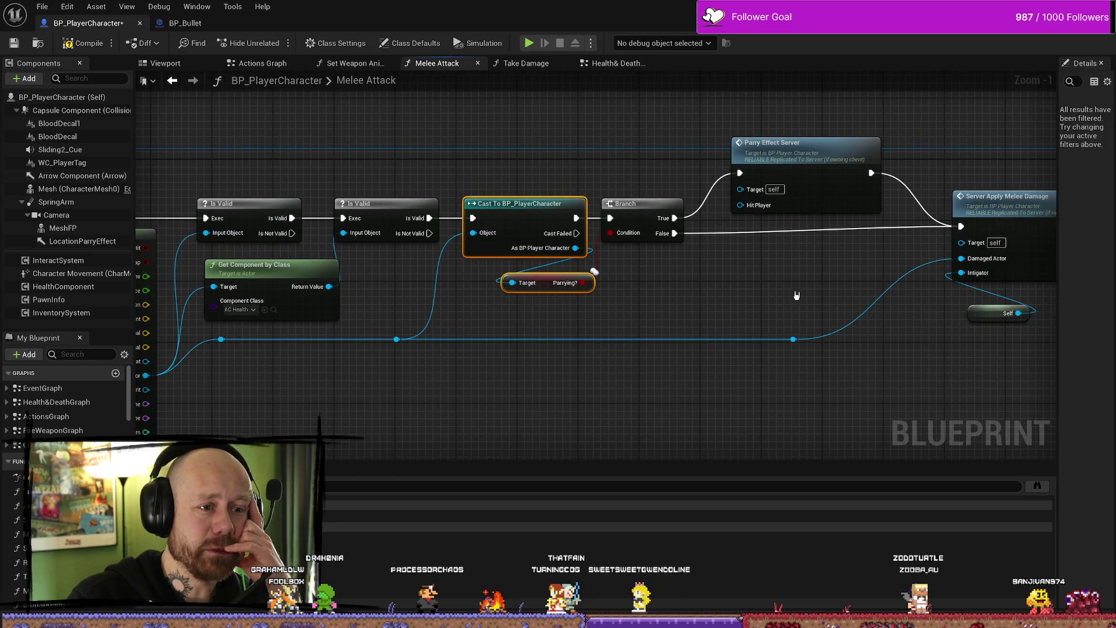
drag(797, 296, 678, 297)
click(657, 187)
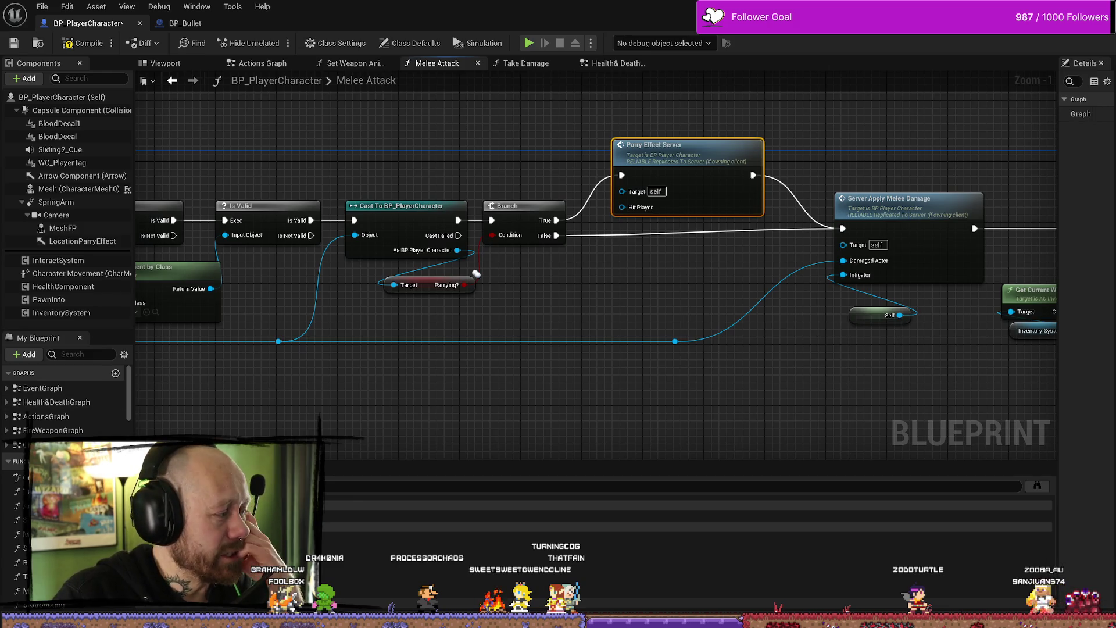
click(715, 366)
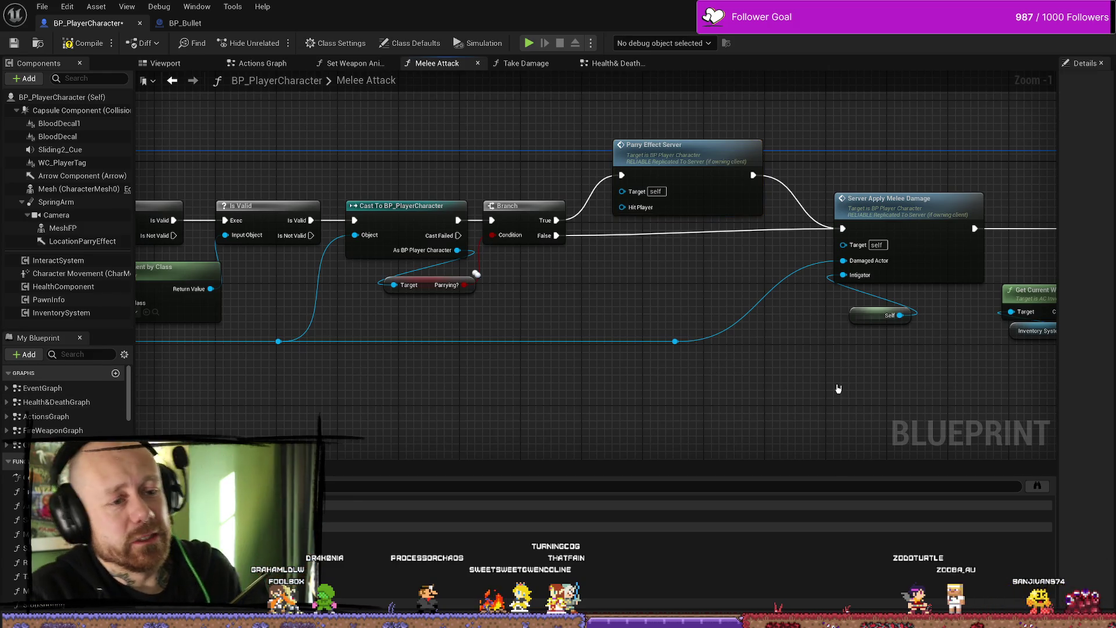
Step: Undo the getter move, break Parry Effect Server's link to melee damage, and shift the Branch right
right_click(834, 393)
click(802, 374)
mouse_move(802, 374)
mouse_down()
mouse_move(743, 374)
mouse_move(615, 307)
mouse_up()
scroll(562, 306, down, 7)
scroll(562, 306, up, 6)
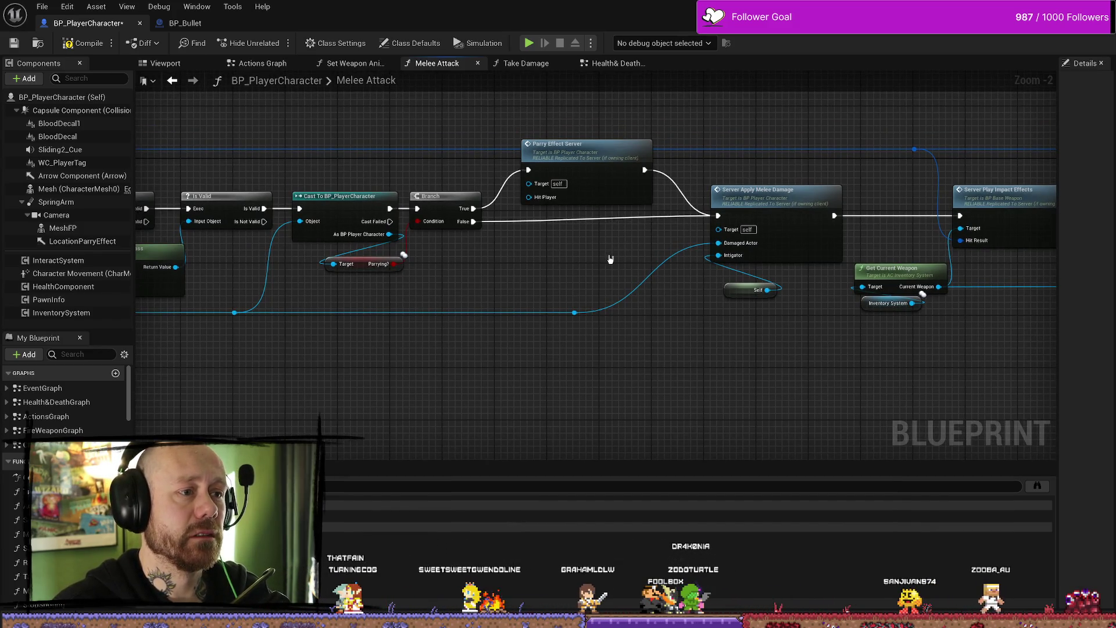
mouse_move(610, 259)
mouse_down()
mouse_move(585, 267)
mouse_move(609, 280)
mouse_up()
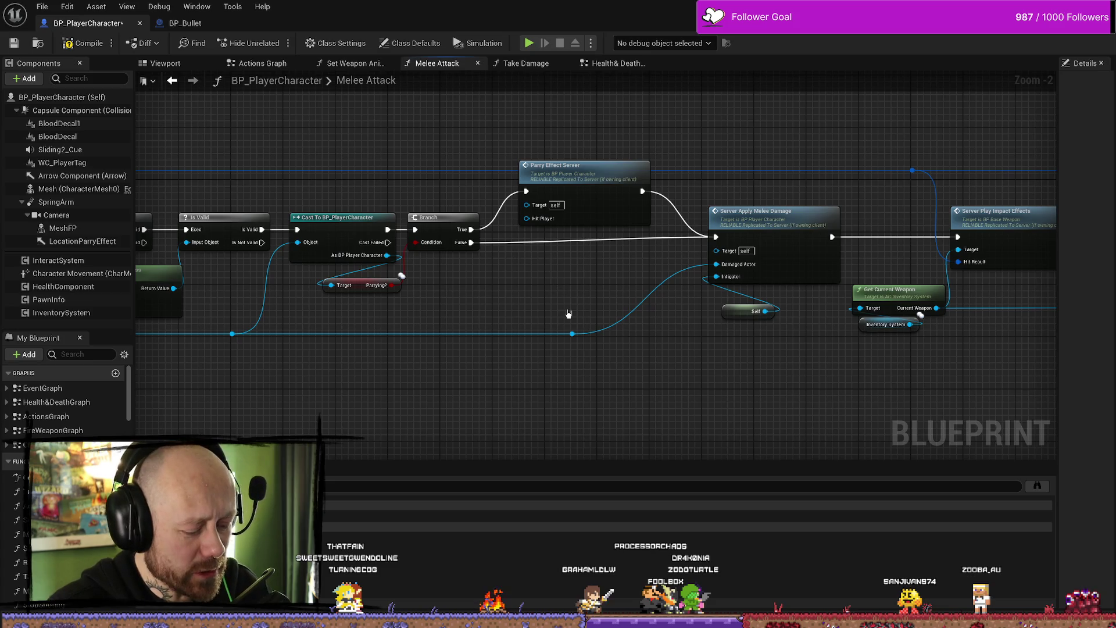
key(ctrl+z)
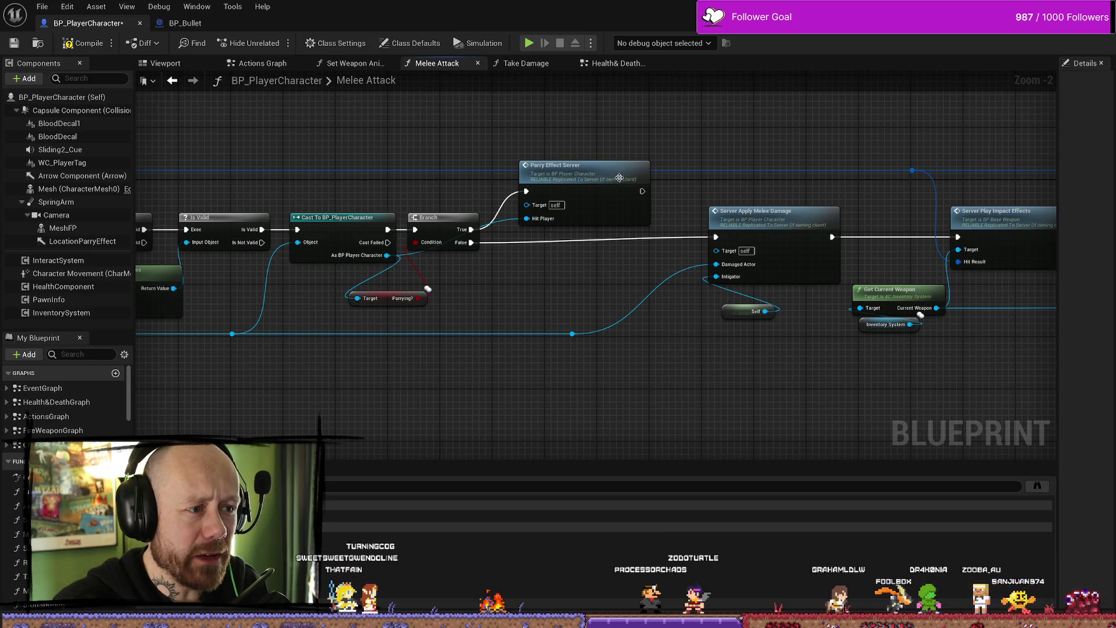
key(ctrl+z)
drag(683, 175, 635, 227)
key(ctrl+z)
key(ctrl+z)
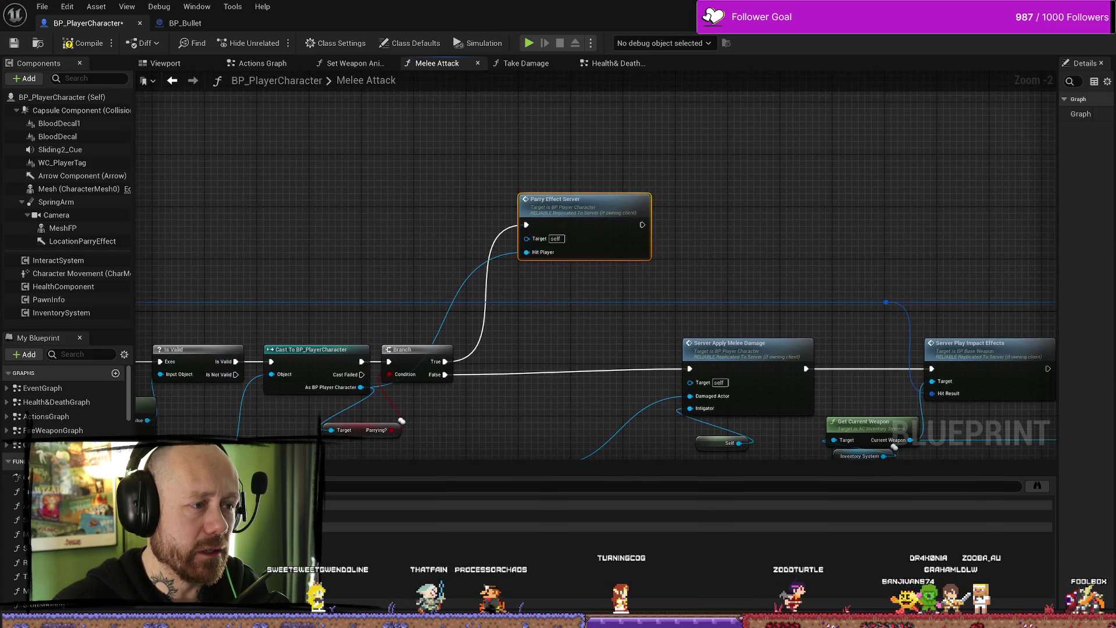
key(ctrl+z)
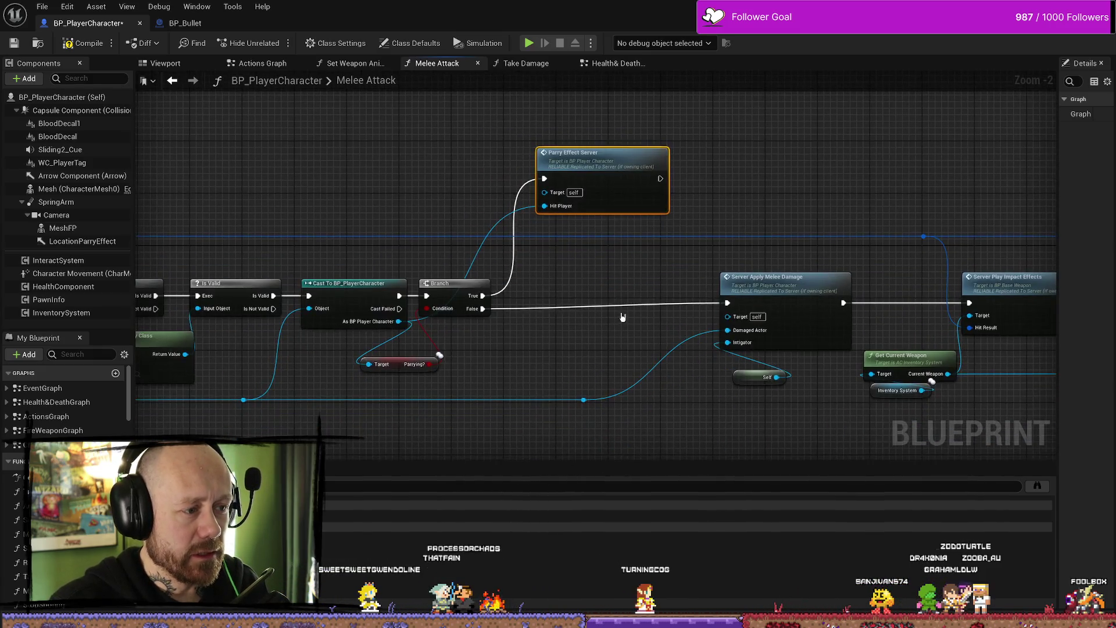
mouse_move(434, 286)
mouse_down()
mouse_move(549, 281)
mouse_move(498, 284)
mouse_up()
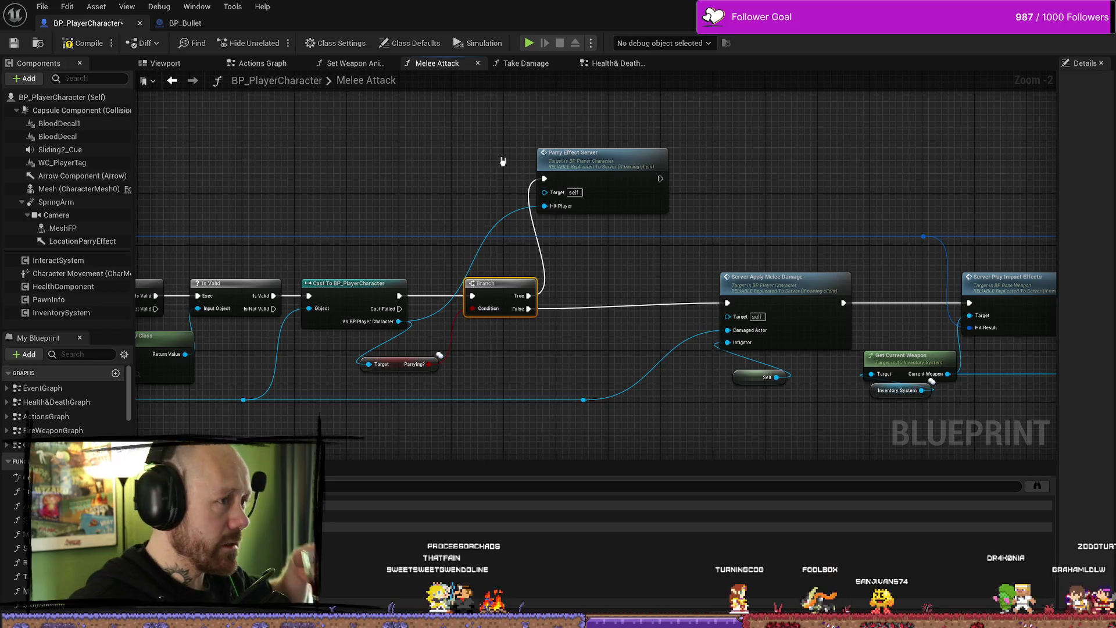
Step: Select the Parry Effect Server node in BP_PlayerCharacter's Melee Attack graph
click(215, 23)
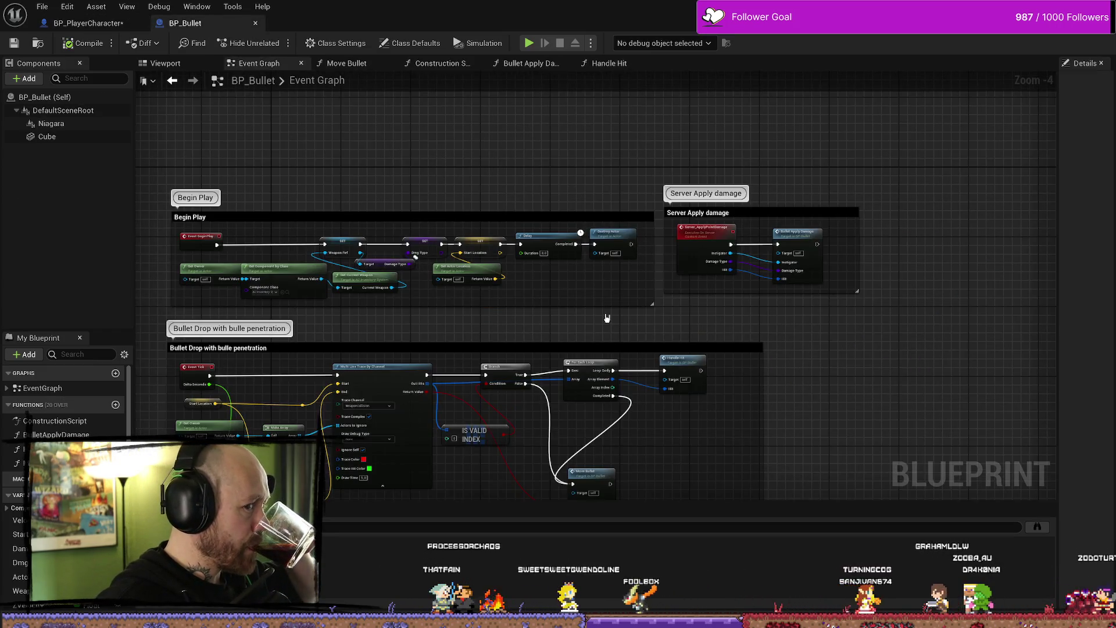
click(88, 23)
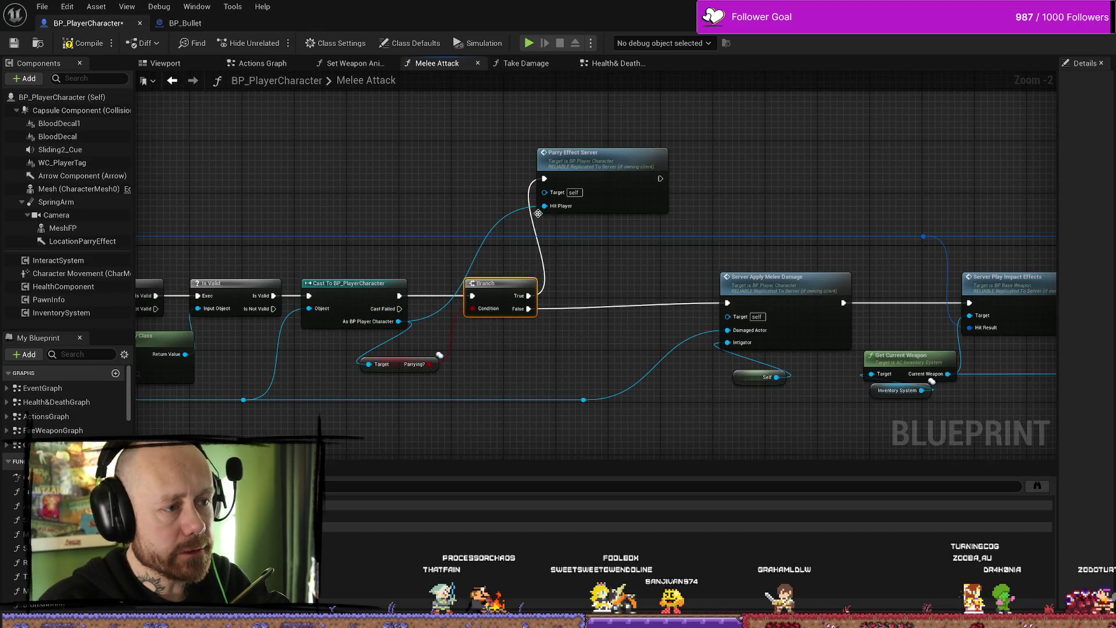
click(622, 163)
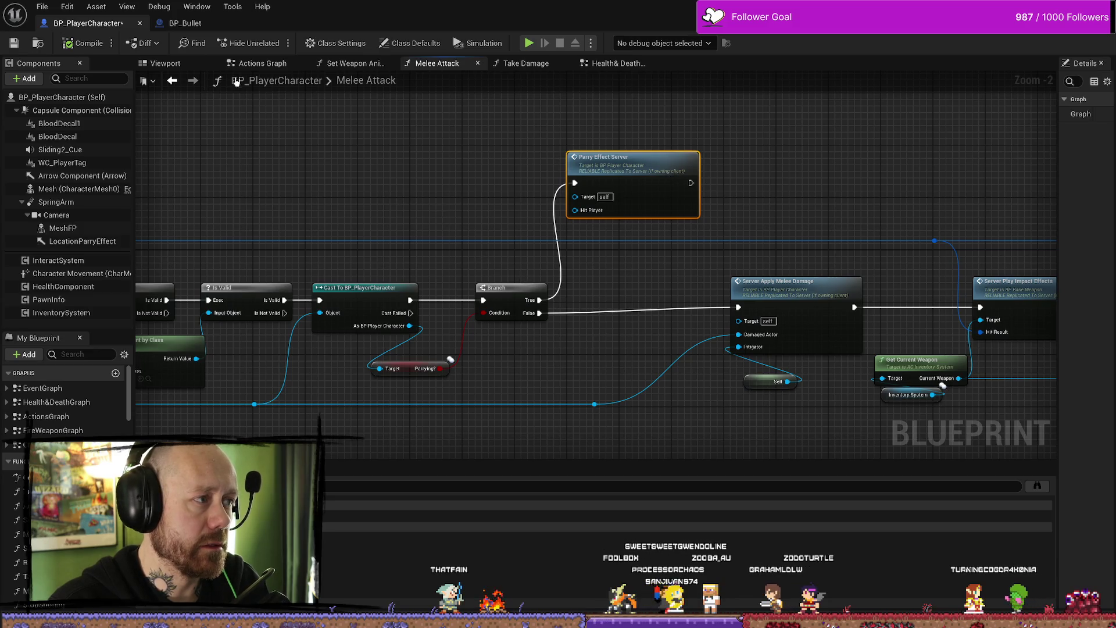
Step: Check BP_Bullet's Handle Hit Parrying? branch and Bullet Apply Damage, then return to Melee Attack
click(185, 23)
scroll(567, 198, up, 2)
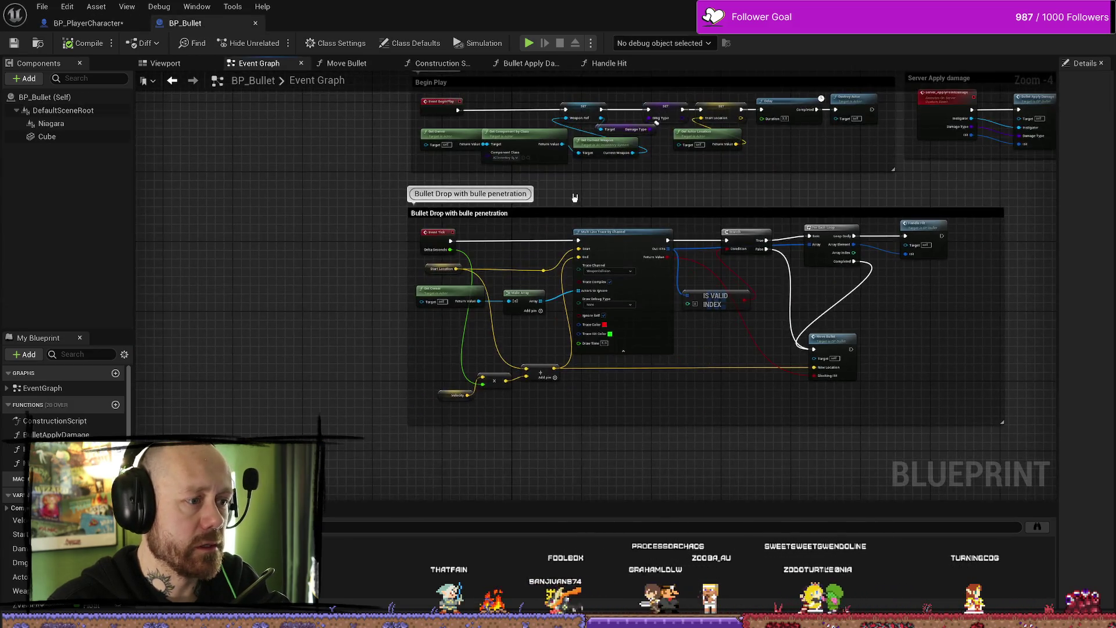
scroll(555, 208, up, 2)
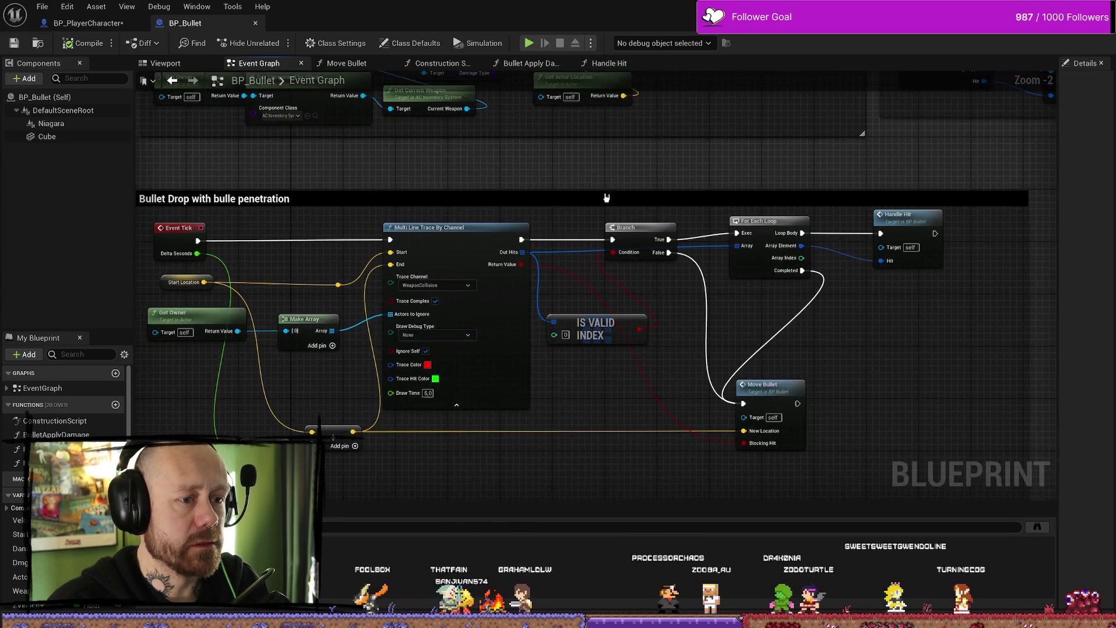
scroll(716, 207, down, 2)
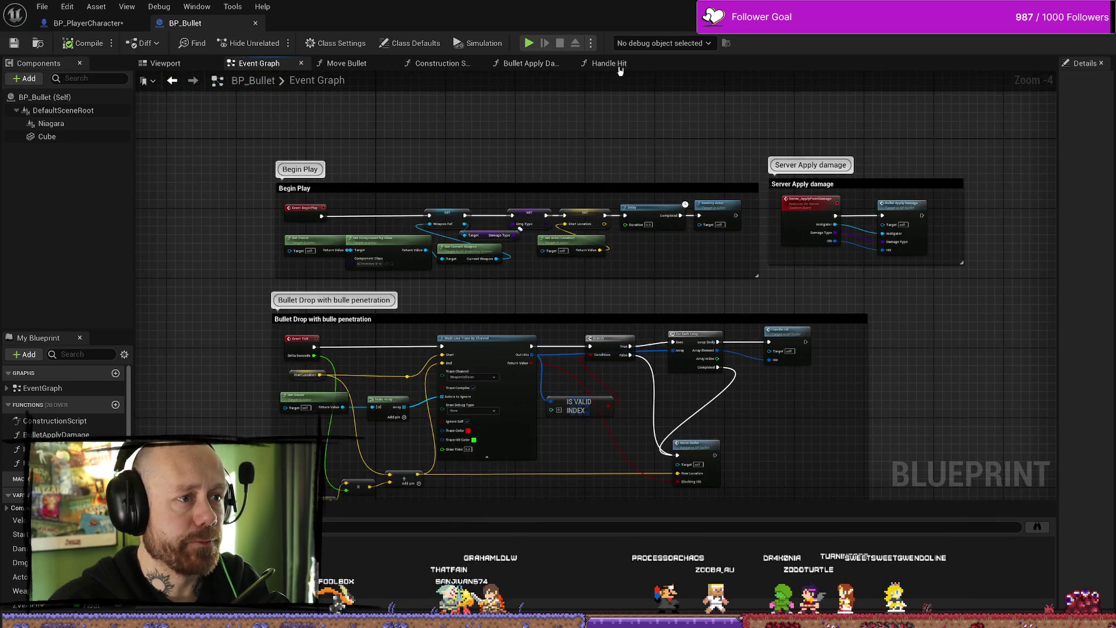
click(616, 64)
click(527, 64)
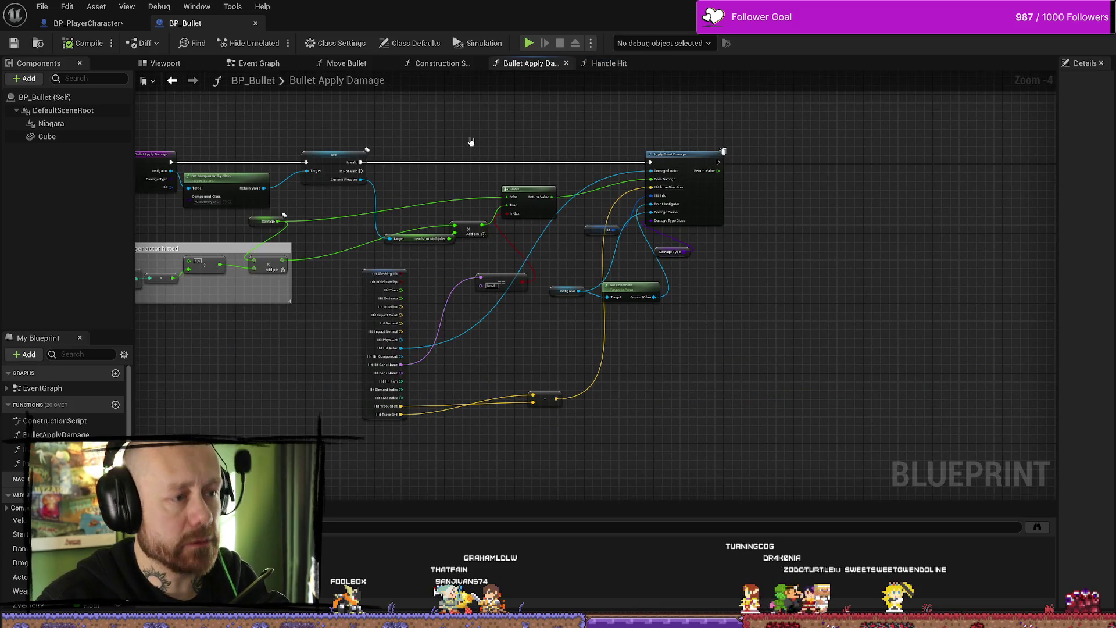
click(608, 63)
scroll(641, 282, up, 4)
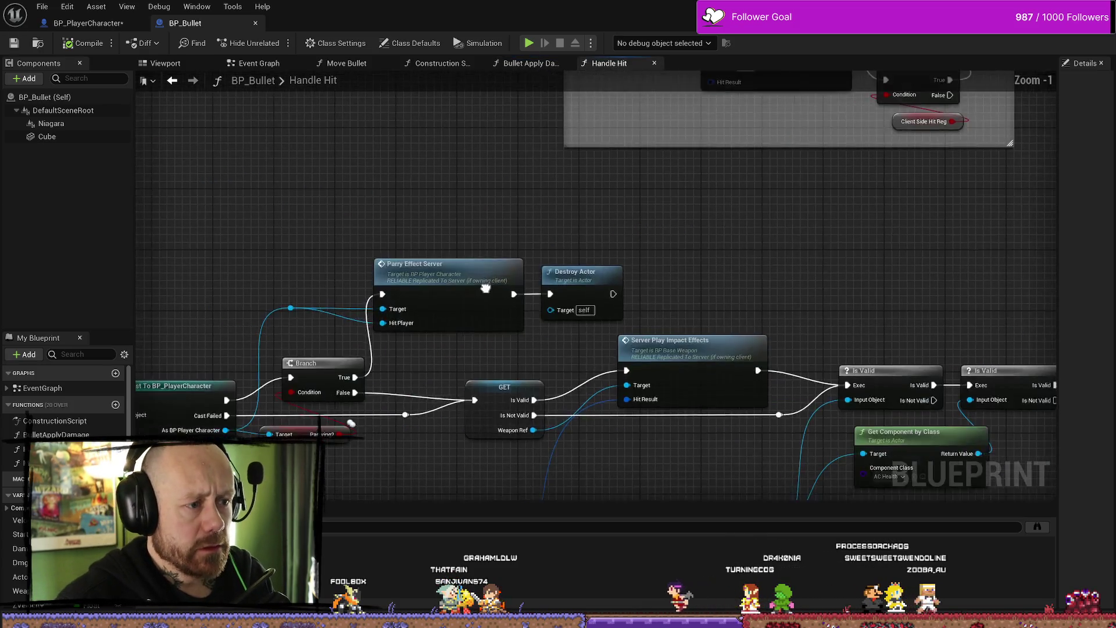
drag(530, 145, 561, 172)
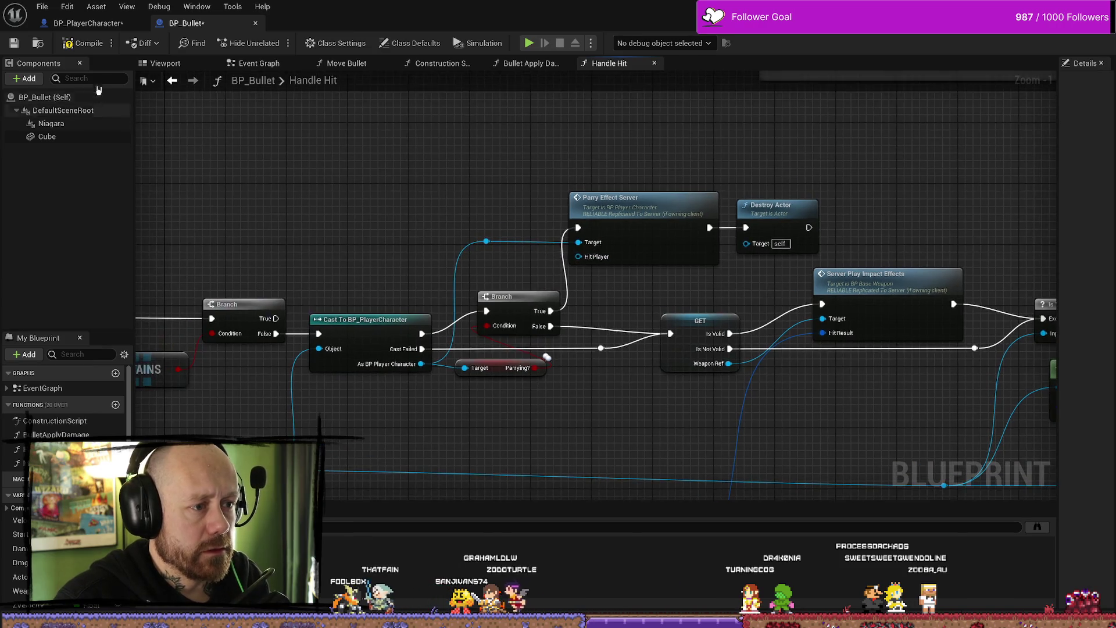
click(87, 24)
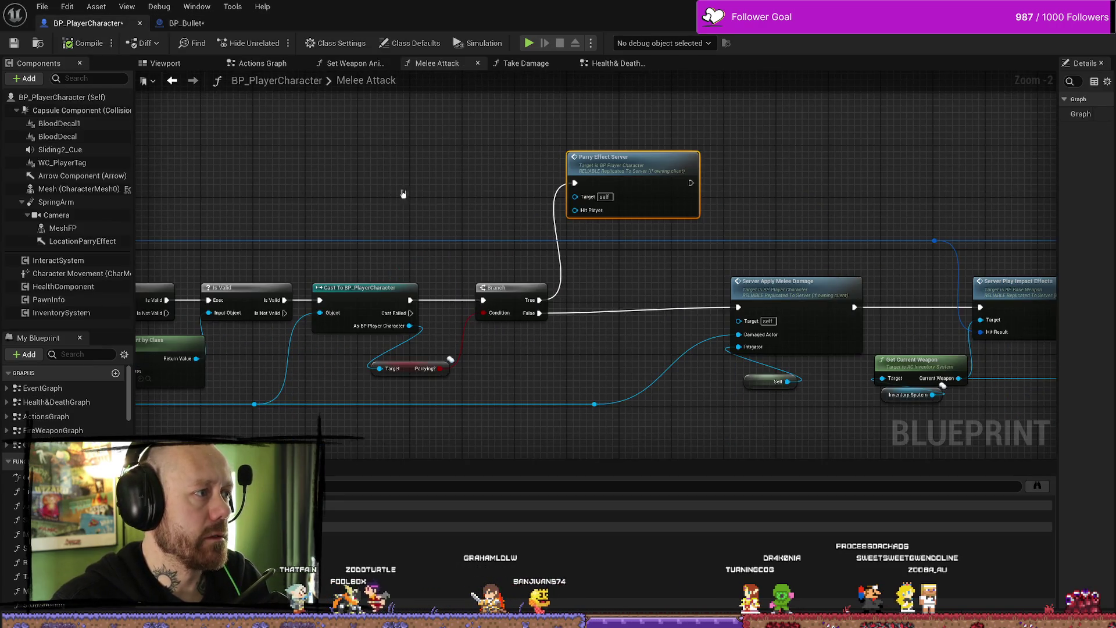
scroll(403, 194, down, 1)
Step: Find ParryEffectsMulticast's Get World Location and Get World Rotation nodes in the Health & Death graph
click(165, 63)
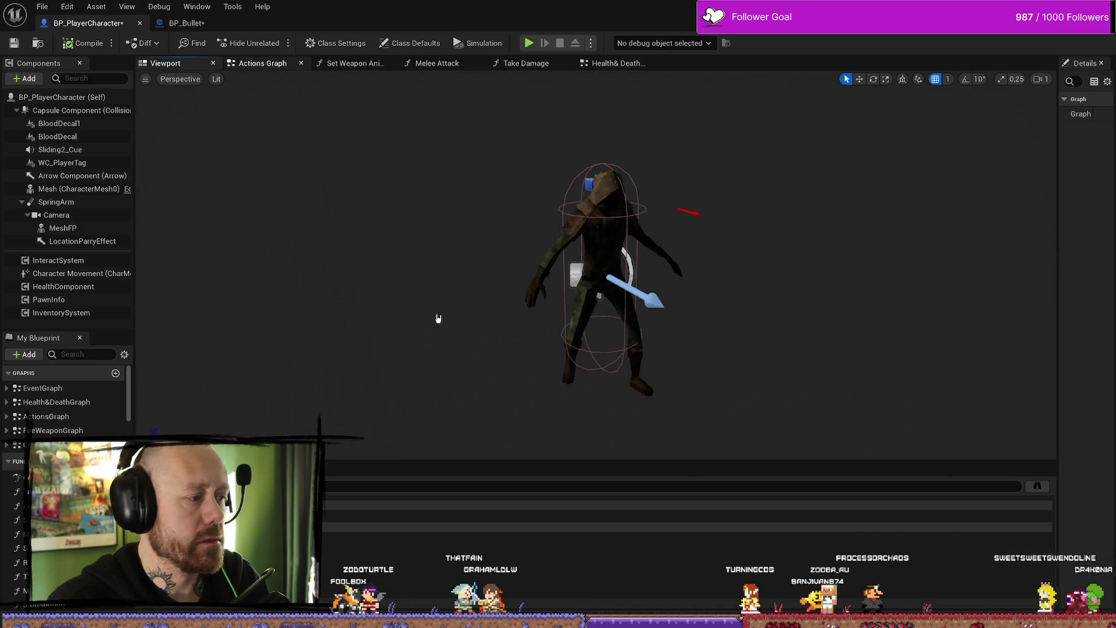
click(262, 63)
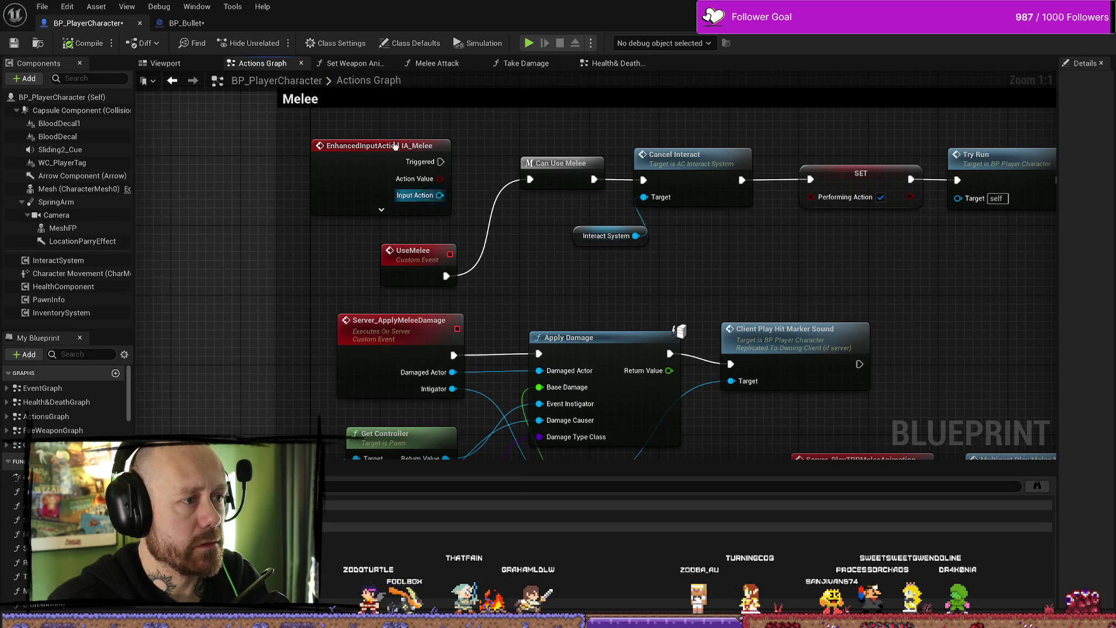
click(616, 63)
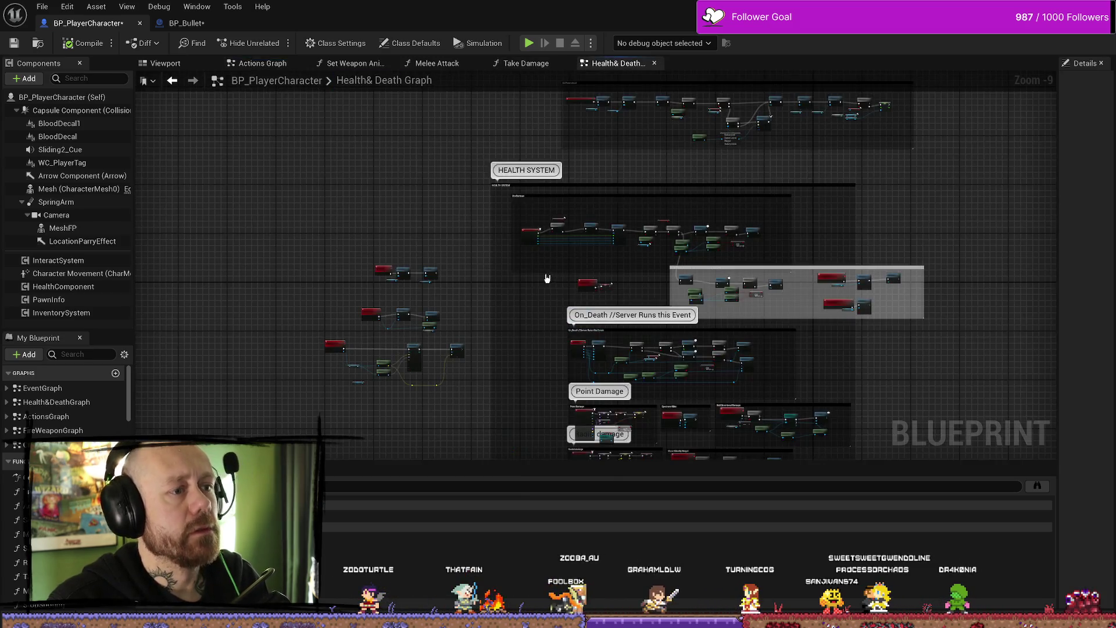
scroll(470, 216, up, 8)
drag(470, 216, 513, 154)
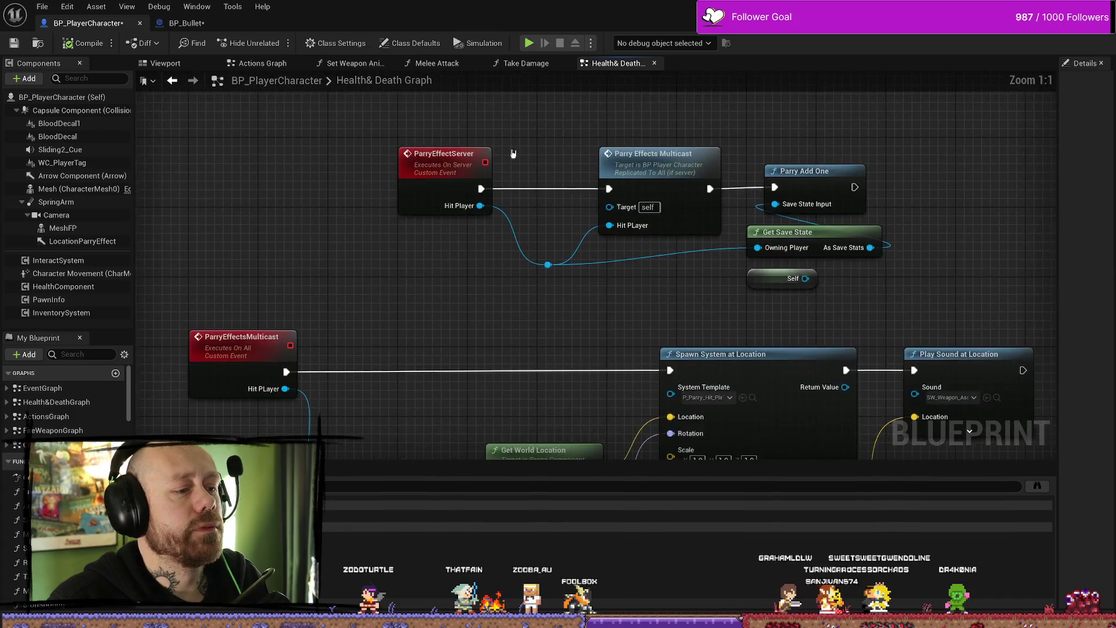
drag(648, 316, 596, 279)
drag(487, 321, 571, 167)
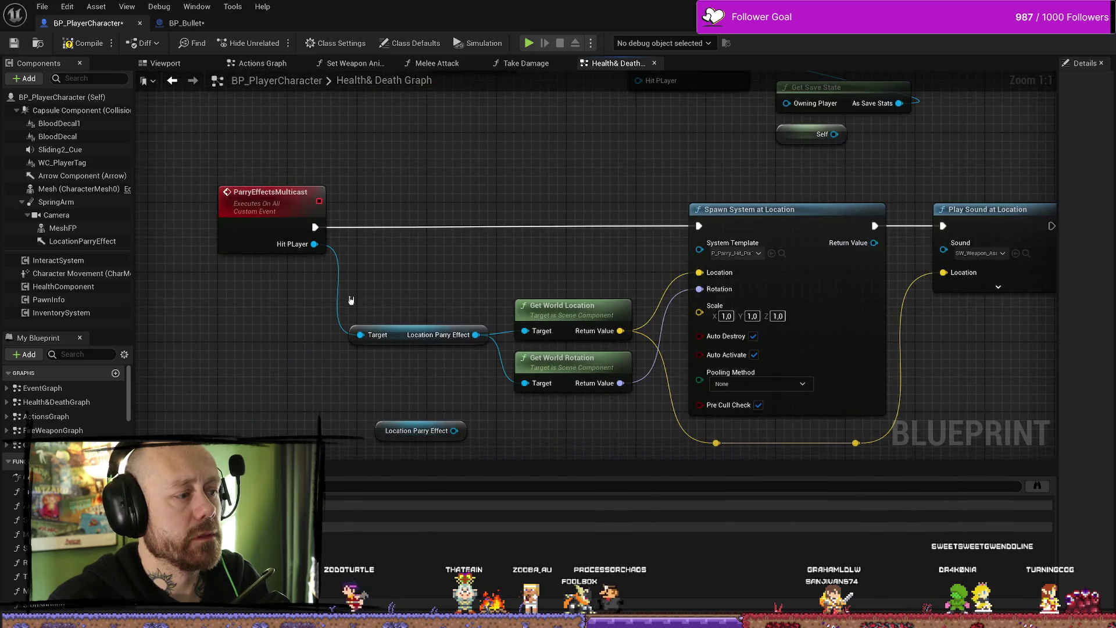
mouse_move(430, 283)
mouse_down()
mouse_move(523, 284)
mouse_move(486, 252)
mouse_up()
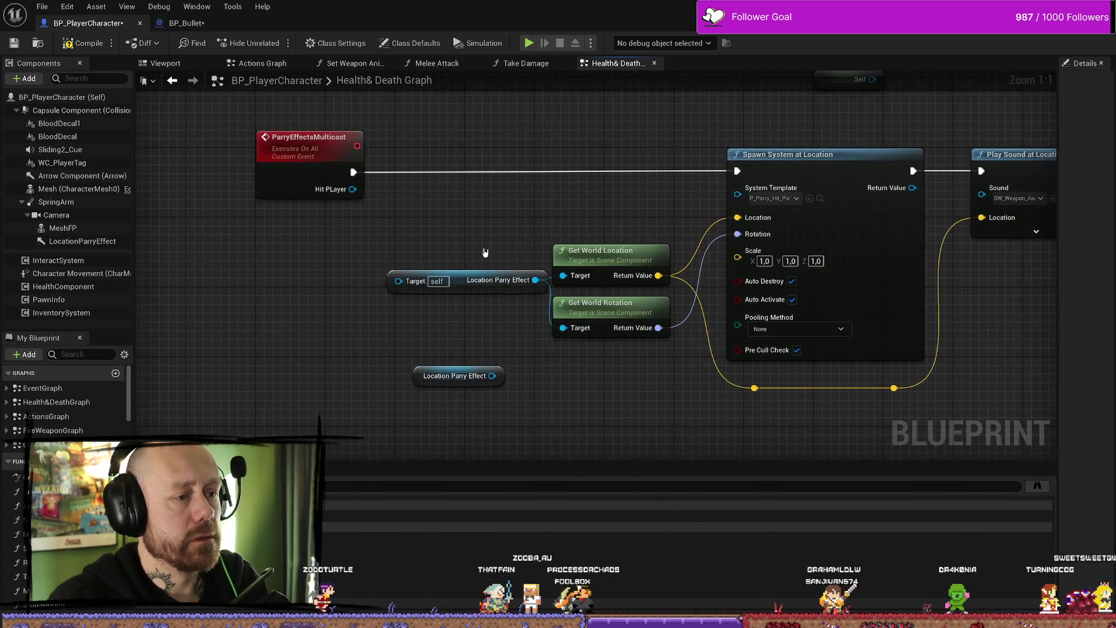
scroll(488, 341, down, 2)
scroll(510, 337, up, 2)
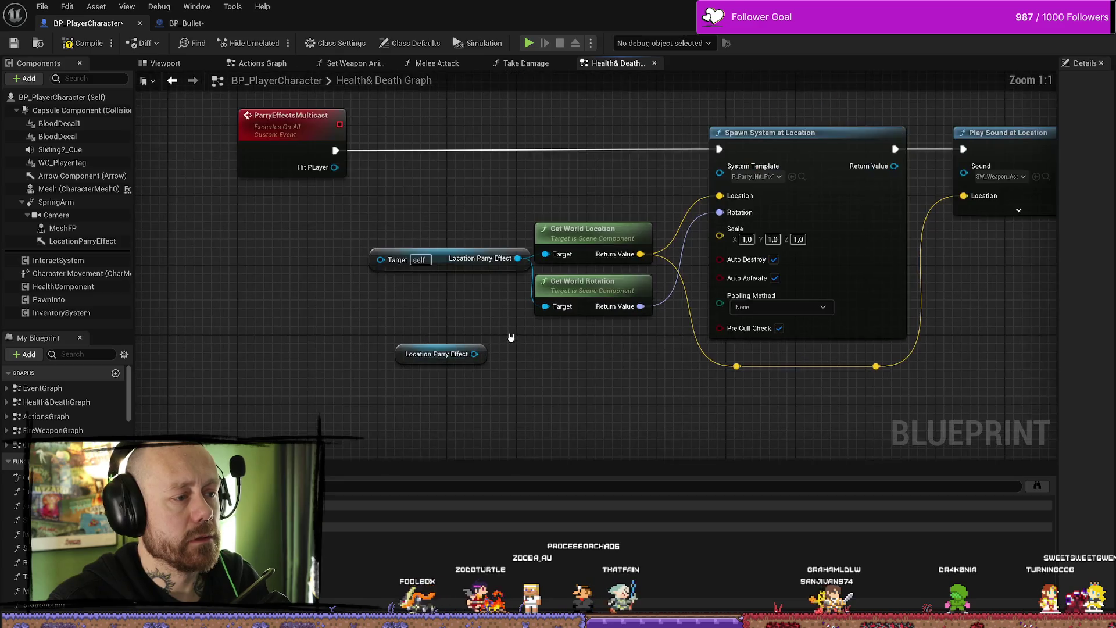
Step: Replace the self getter with Location Parry Effect wired to both Target pins, then compile
click(466, 267)
key(Delete)
drag(474, 354, 545, 254)
drag(475, 355, 546, 307)
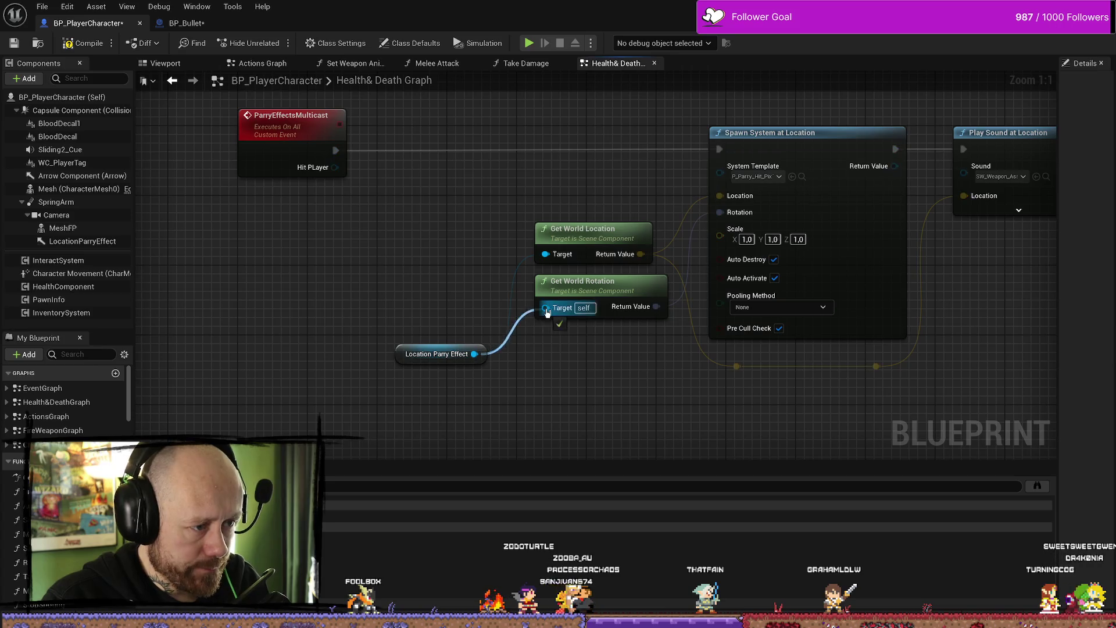
drag(404, 365, 409, 299)
mouse_move(442, 353)
mouse_down()
mouse_move(425, 292)
mouse_move(450, 276)
mouse_up()
drag(526, 249, 459, 250)
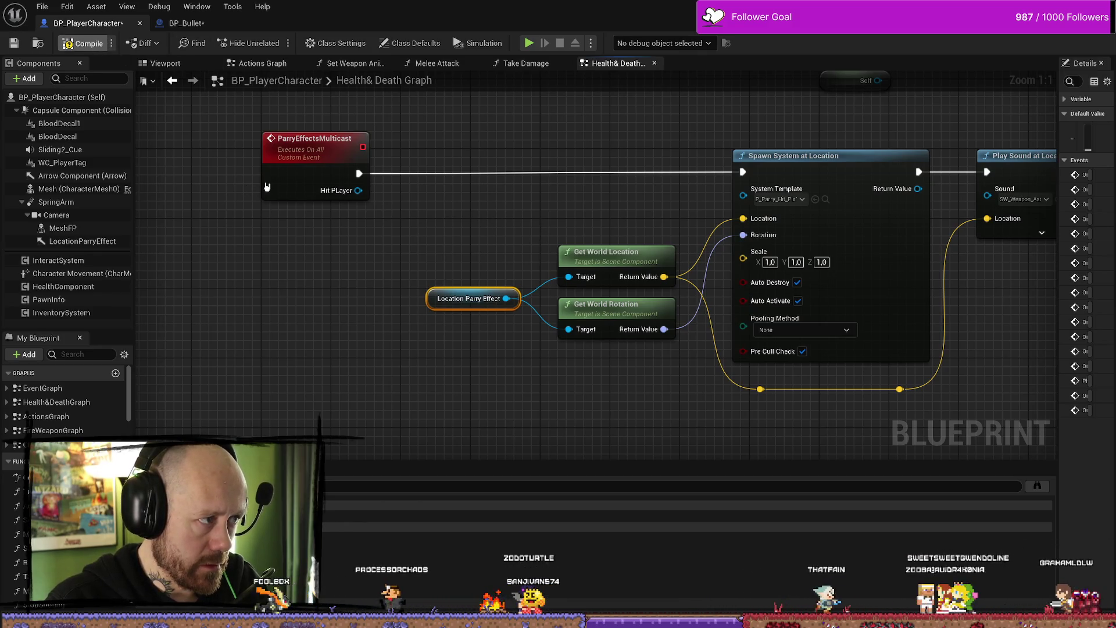
click(82, 43)
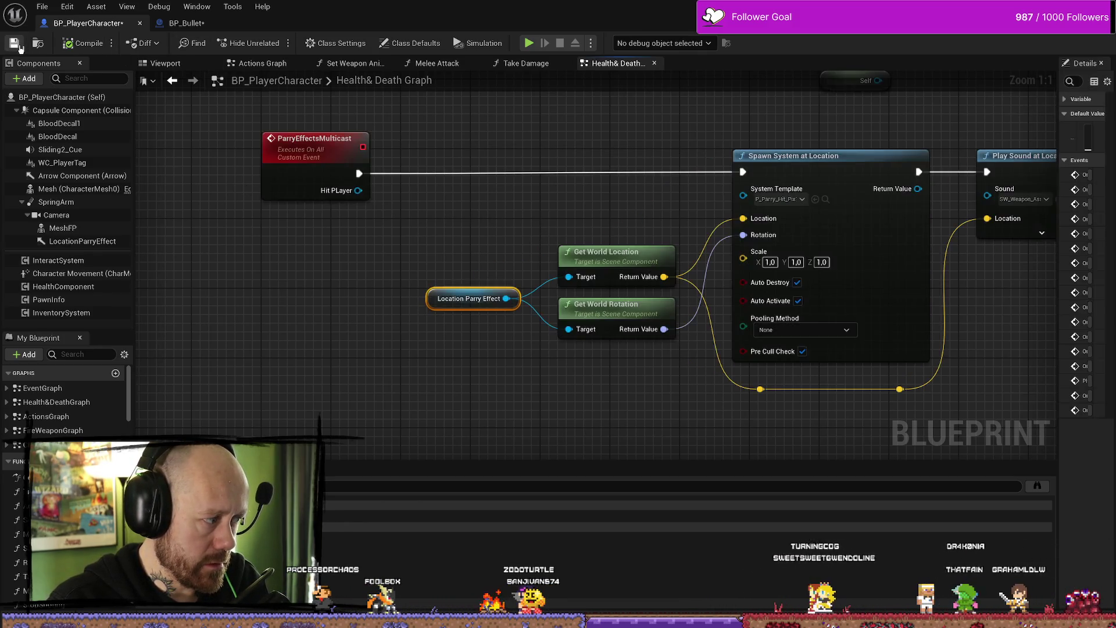
Step: Save, then wire the Self node into Get Save State's Owning Player pin
click(16, 44)
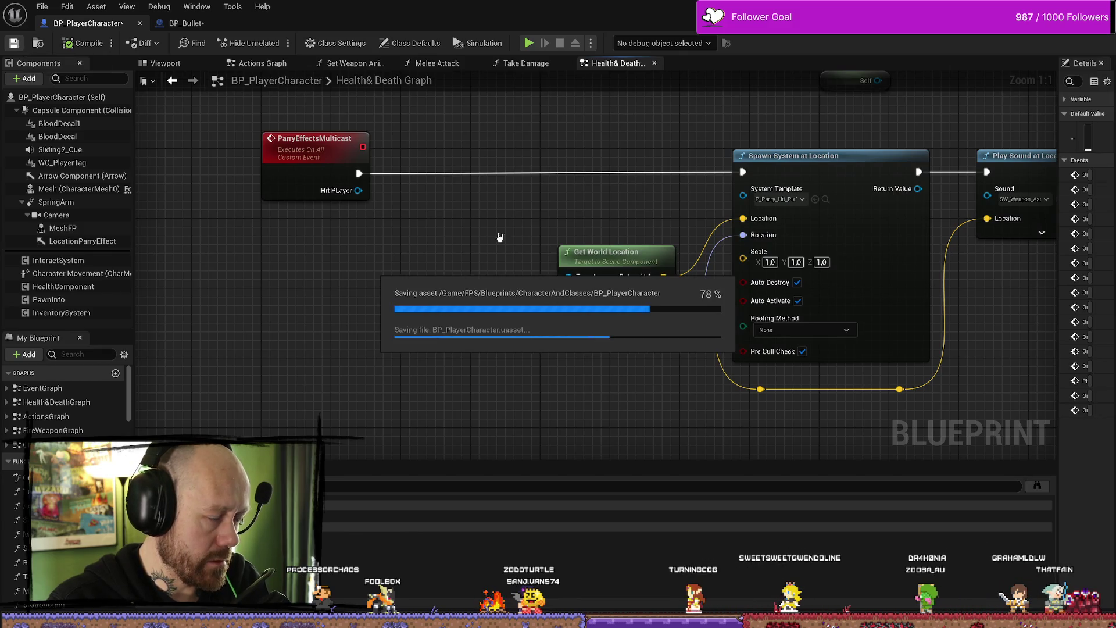
scroll(391, 208, down, 3)
mouse_move(325, 222)
mouse_down()
mouse_move(455, 216)
mouse_move(496, 283)
mouse_up()
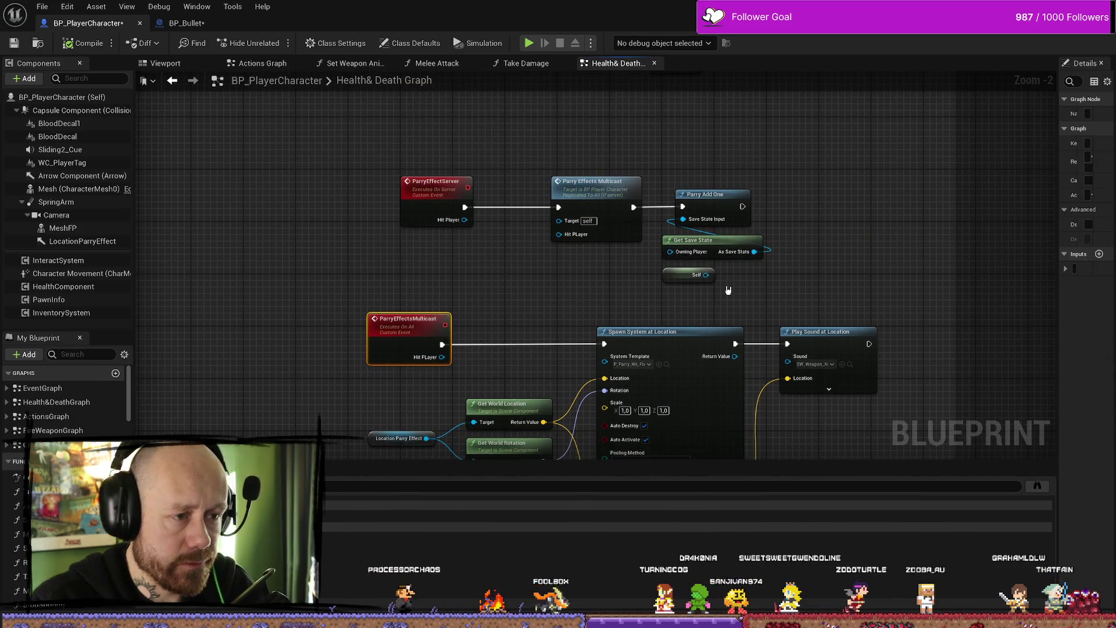
drag(706, 275, 675, 256)
mouse_move(550, 262)
mouse_down()
mouse_move(674, 251)
mouse_move(666, 275)
mouse_up()
key(Escape)
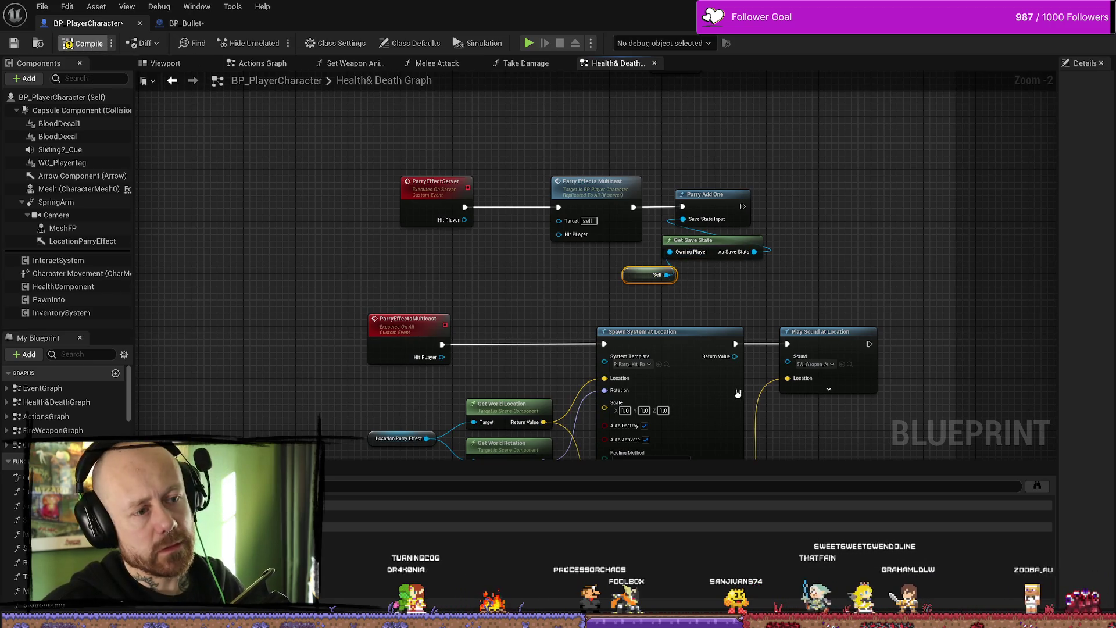
Step: Recompile BP_PlayerCharacter with F7 and save all modified blueprints
key(F7)
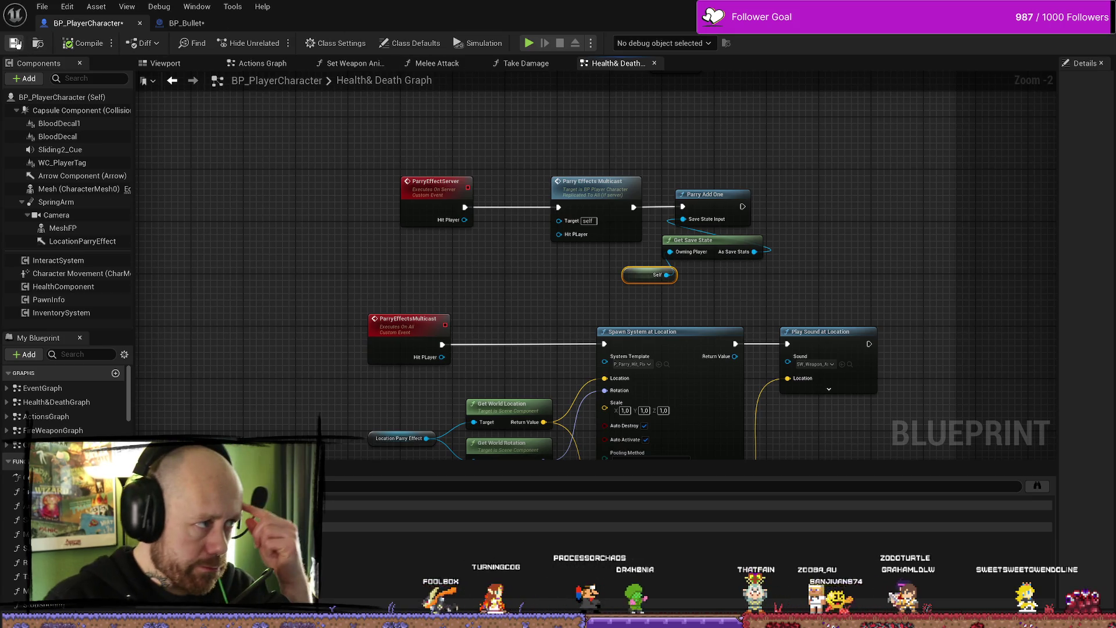
key(ctrl+s)
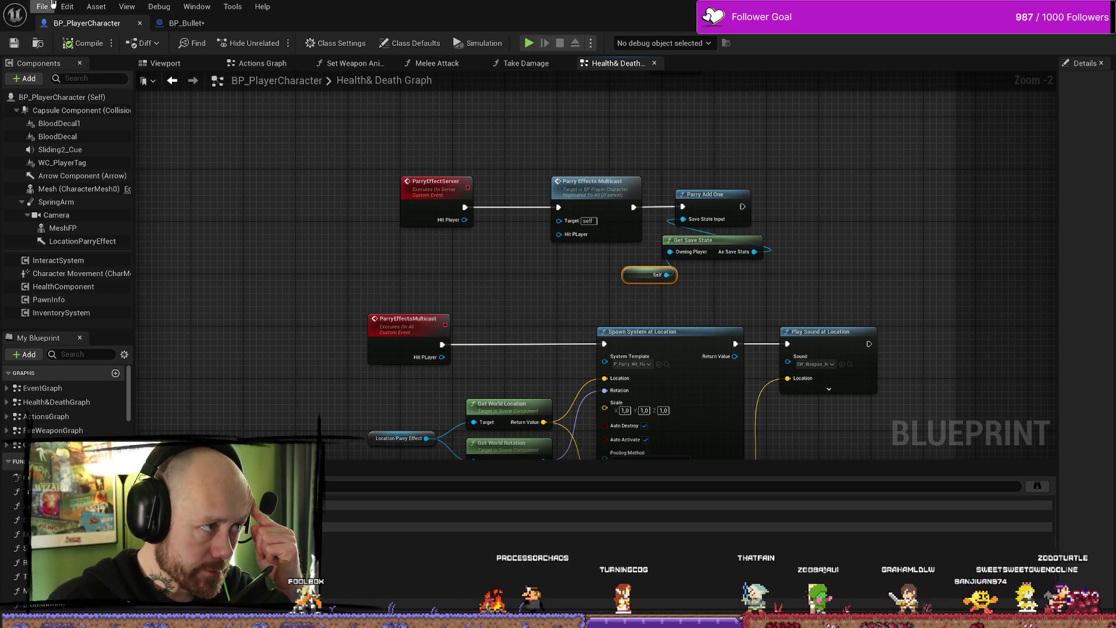
click(67, 6)
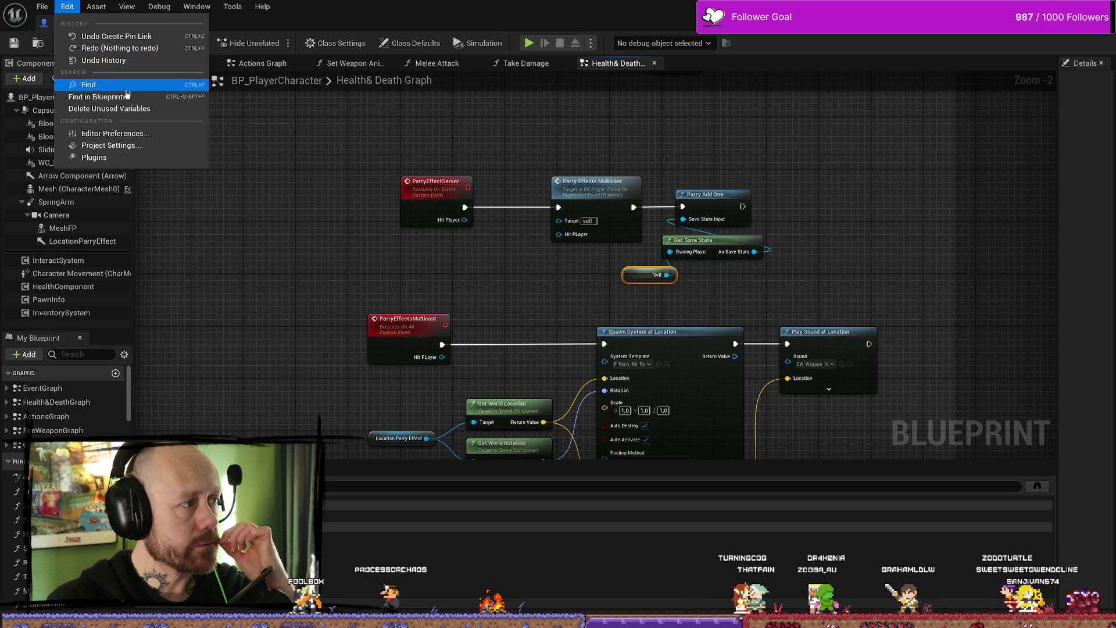
click(42, 6)
click(75, 73)
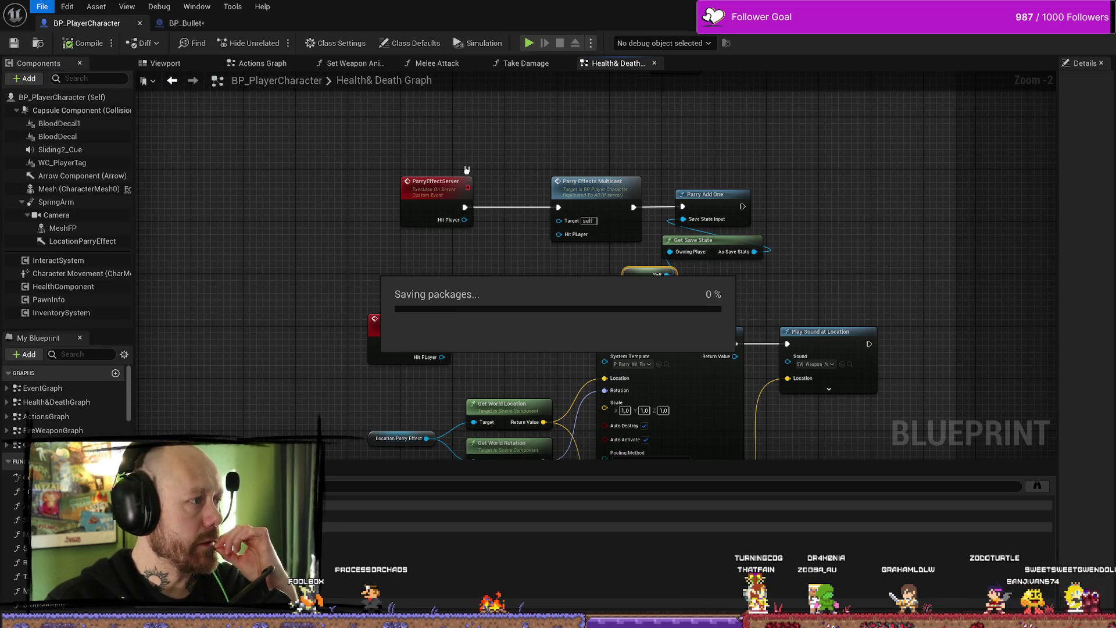
Step: Align the Self node under Get Save State and run Save All once more
drag(630, 271, 669, 266)
drag(723, 169, 694, 208)
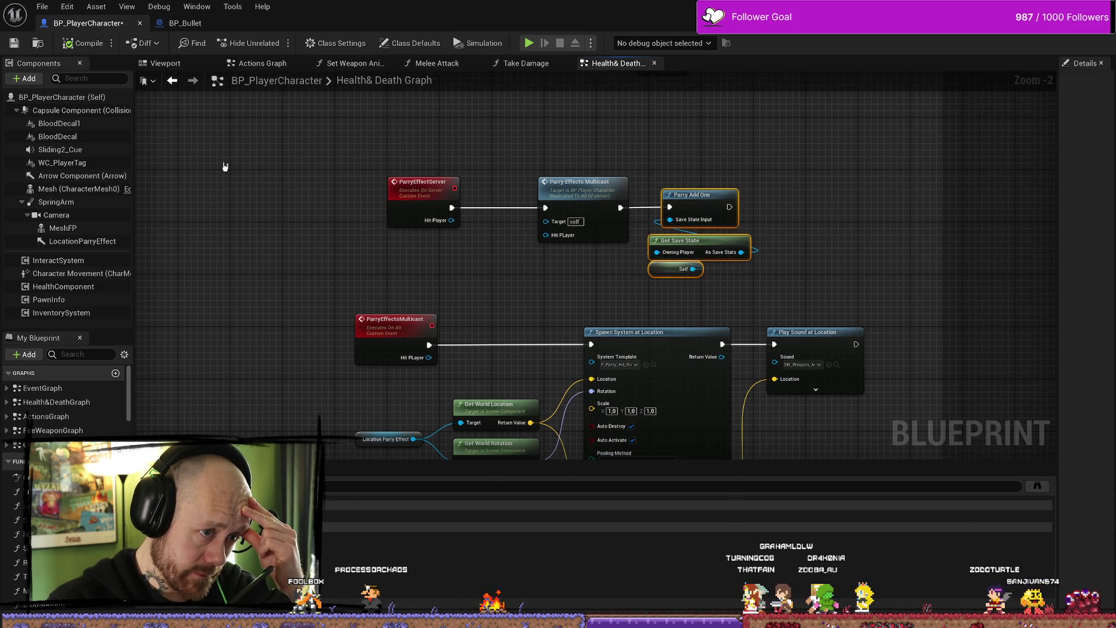
key(ctrl+s)
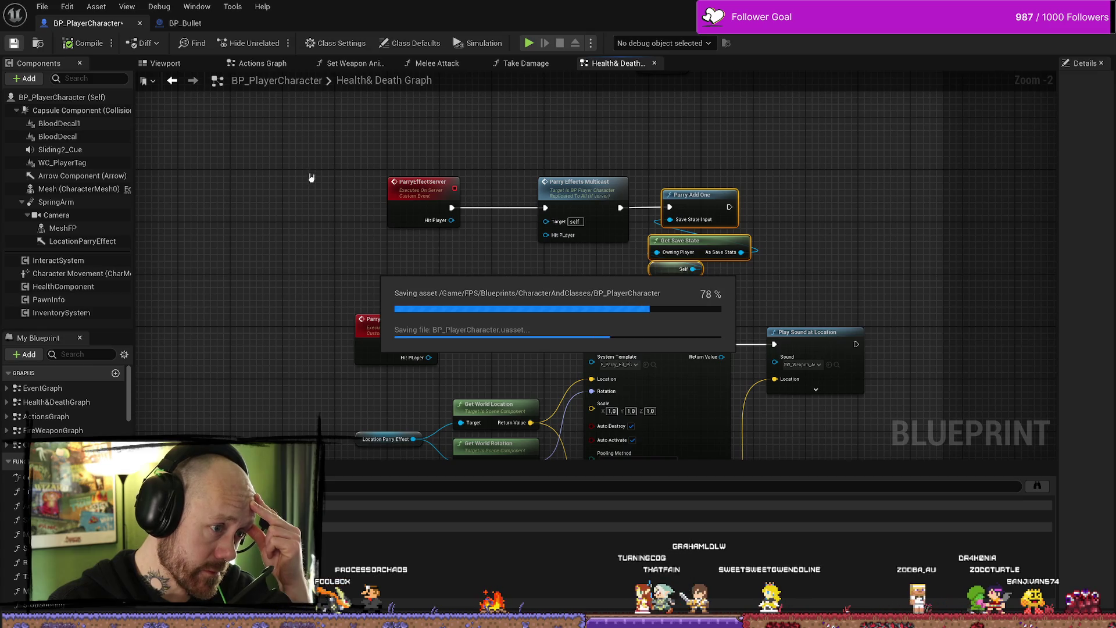
click(42, 6)
click(69, 73)
drag(491, 254, 449, 214)
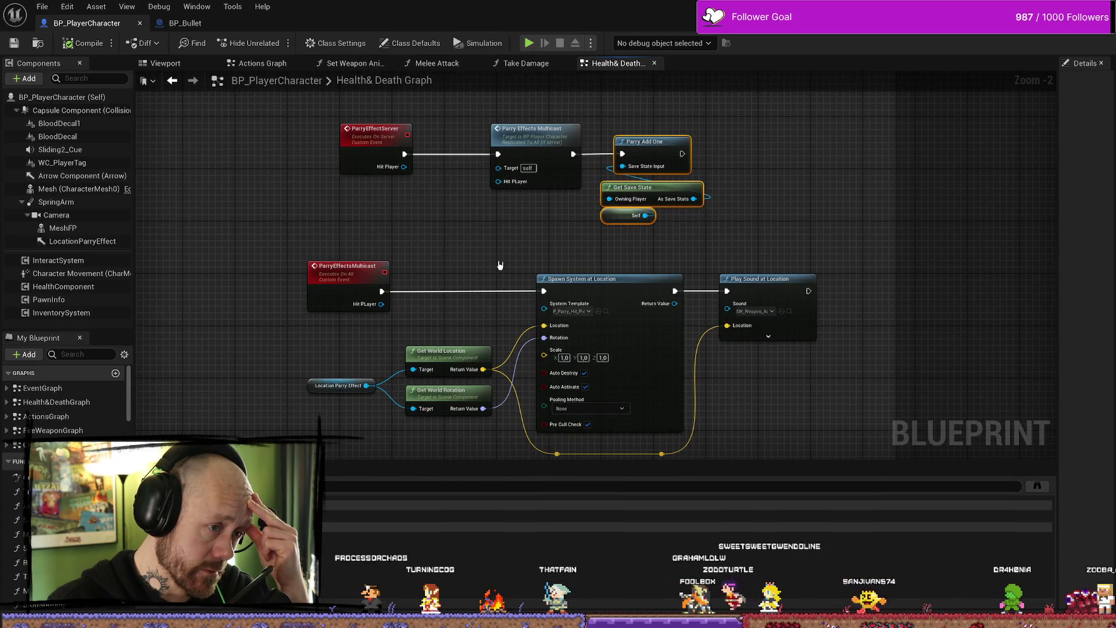
mouse_move(469, 274)
mouse_down()
mouse_move(610, 150)
mouse_move(605, 227)
mouse_move(580, 209)
mouse_up()
Step: Survey the Health System area and On_Death chain, then switch to the Melee Attack graph
scroll(573, 207, up, 1)
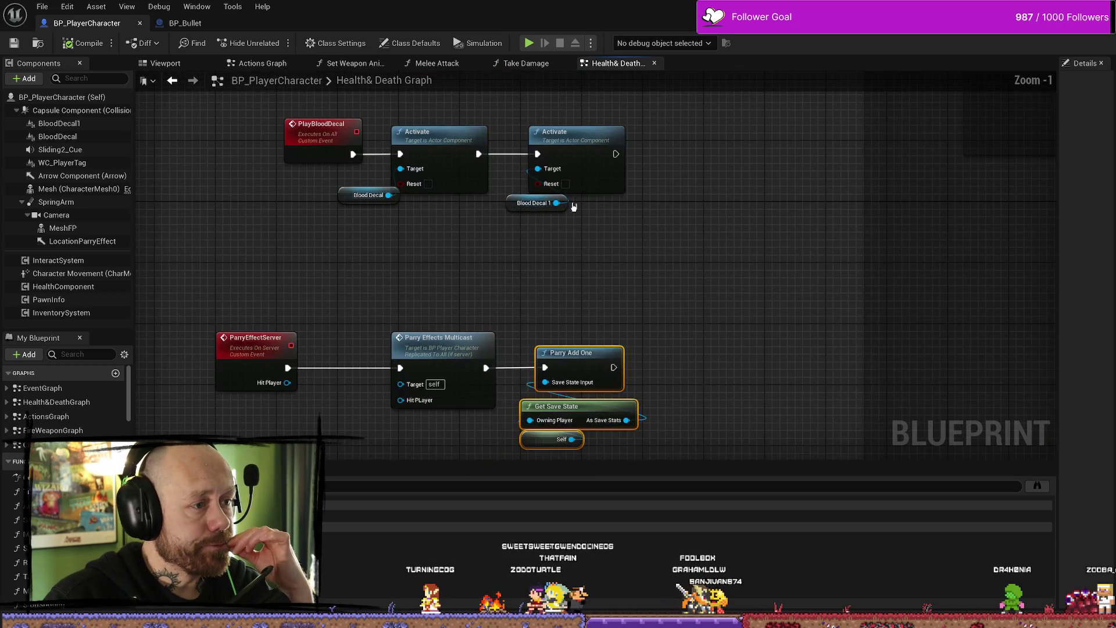
scroll(718, 299, down, 6)
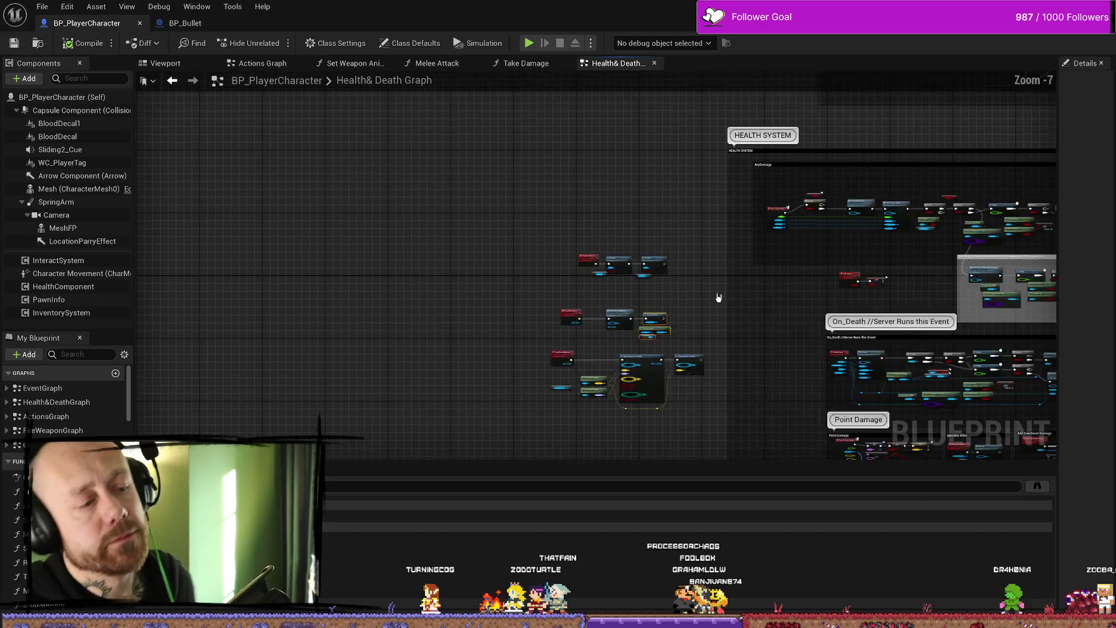
mouse_move(718, 299)
mouse_down()
mouse_move(620, 220)
mouse_move(697, 149)
mouse_move(675, 299)
mouse_up()
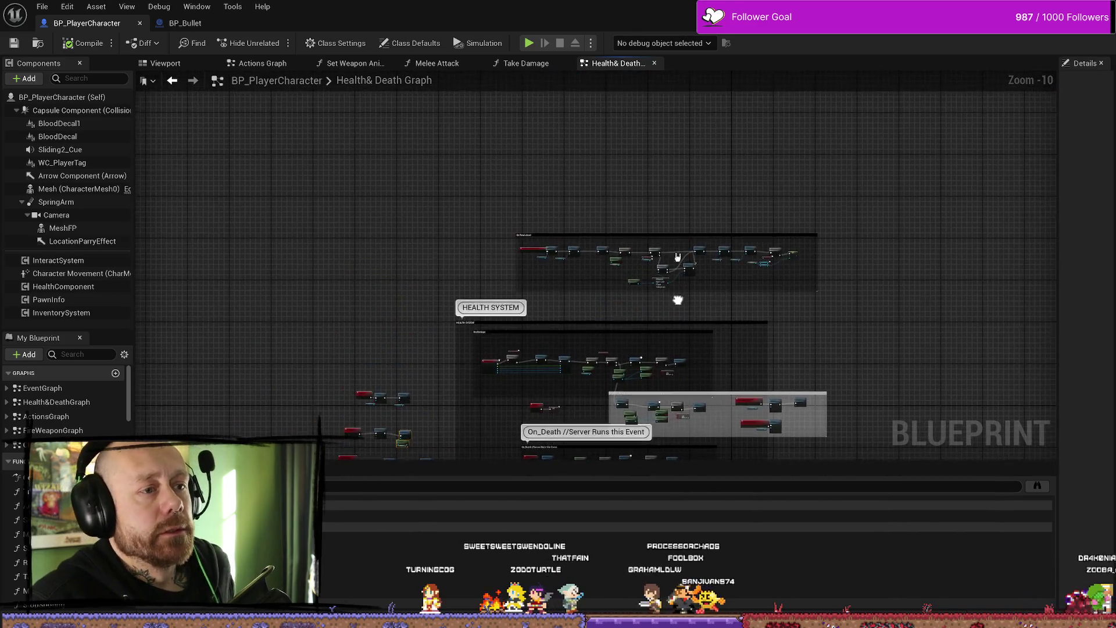
scroll(676, 299, up, 5)
mouse_move(756, 293)
mouse_down()
mouse_move(894, 311)
mouse_move(818, 314)
mouse_move(743, 282)
mouse_up()
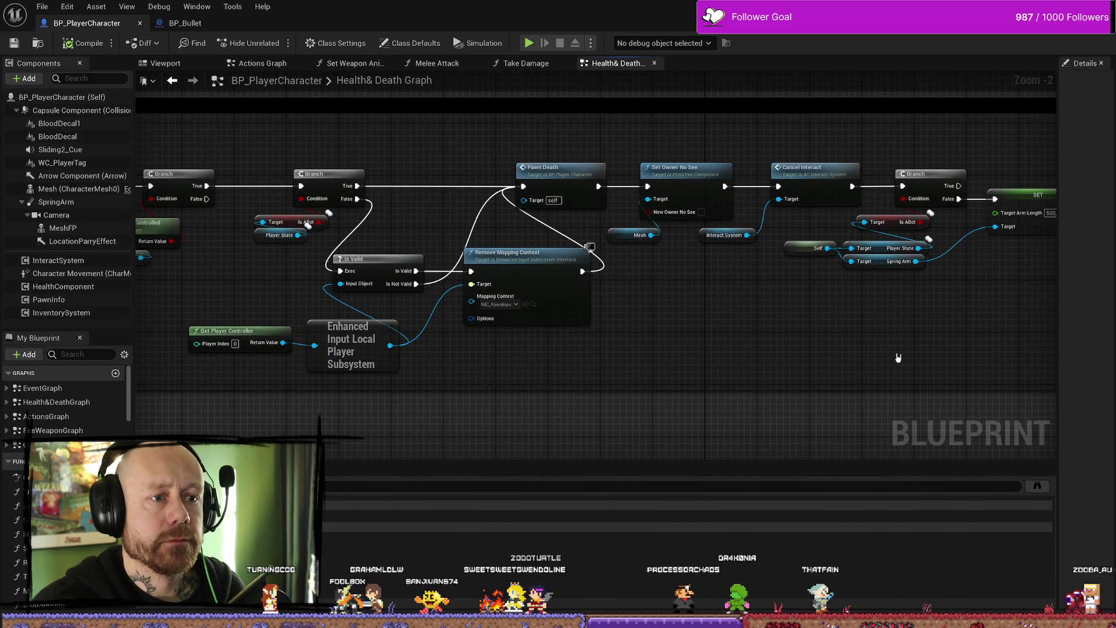
scroll(899, 358, down, 3)
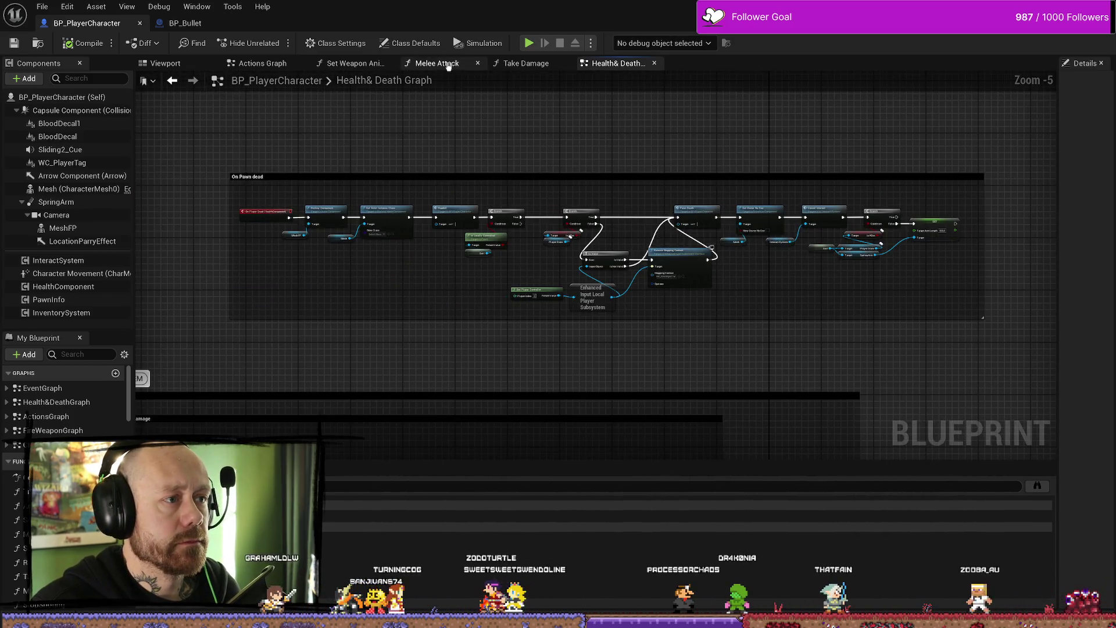
click(448, 64)
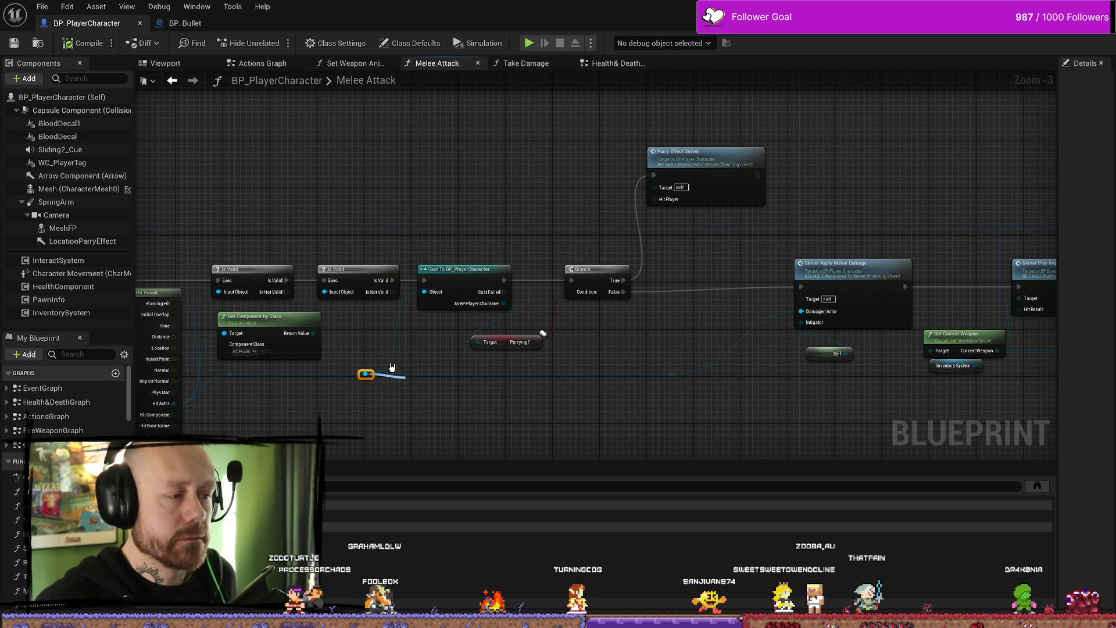
Step: Review the Melee Attack graph, save BP_PlayerCharacter with Ctrl+S, and switch to BP_Bullet
mouse_move(369, 386)
mouse_down()
mouse_move(525, 349)
mouse_move(535, 157)
mouse_move(599, 209)
mouse_up()
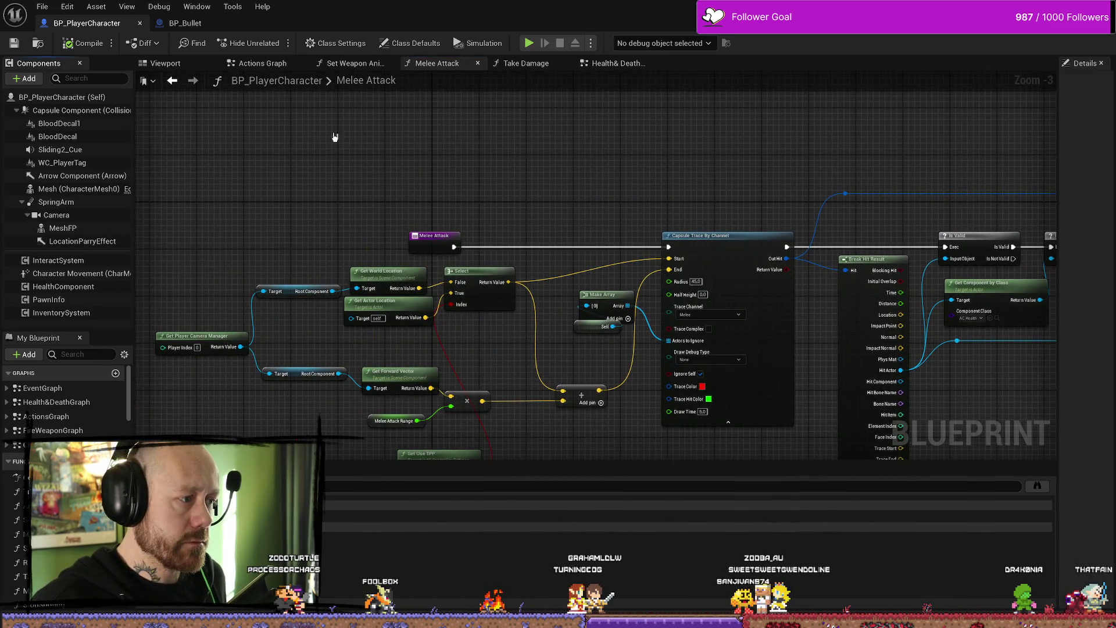
mouse_move(327, 201)
mouse_down()
mouse_move(377, 152)
mouse_move(342, 162)
mouse_up()
scroll(874, 287, down, 3)
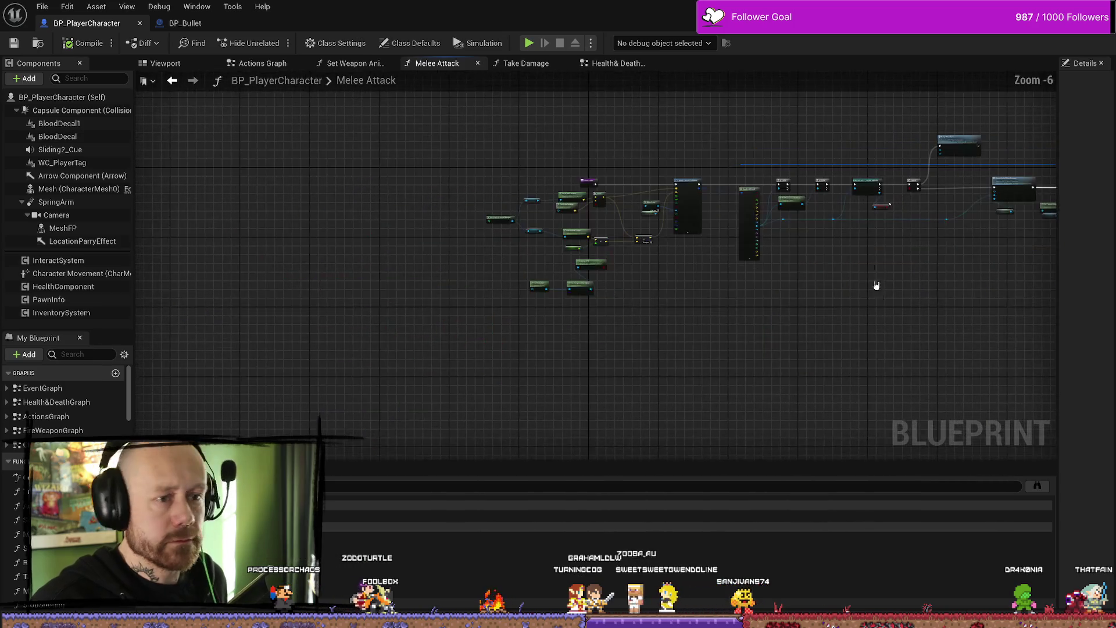
scroll(755, 271, up, 4)
key(ctrl+s)
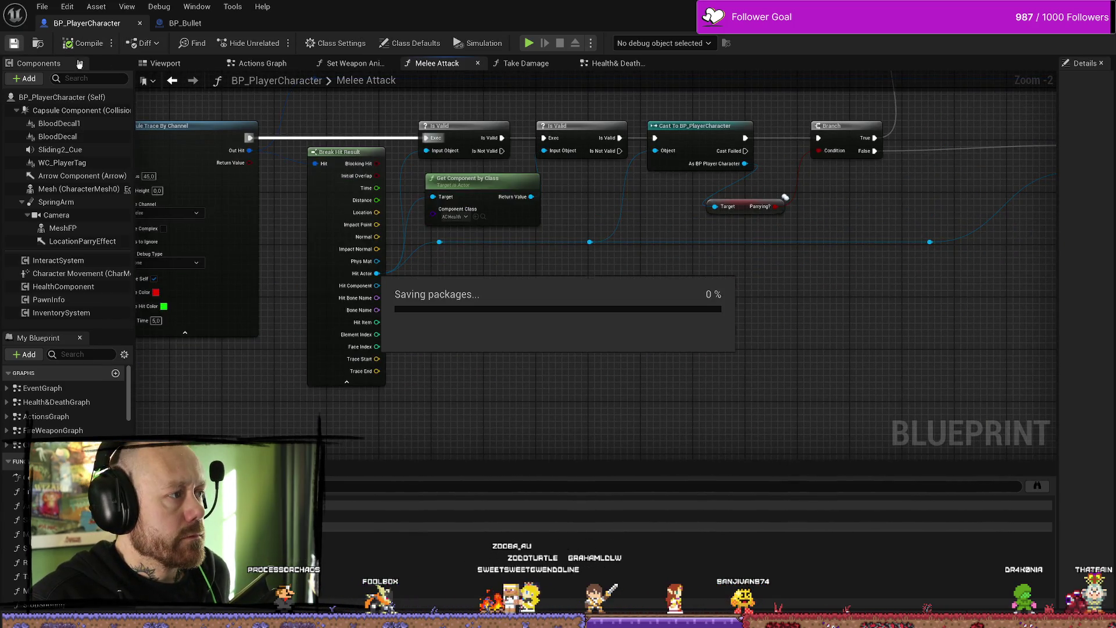
click(43, 6)
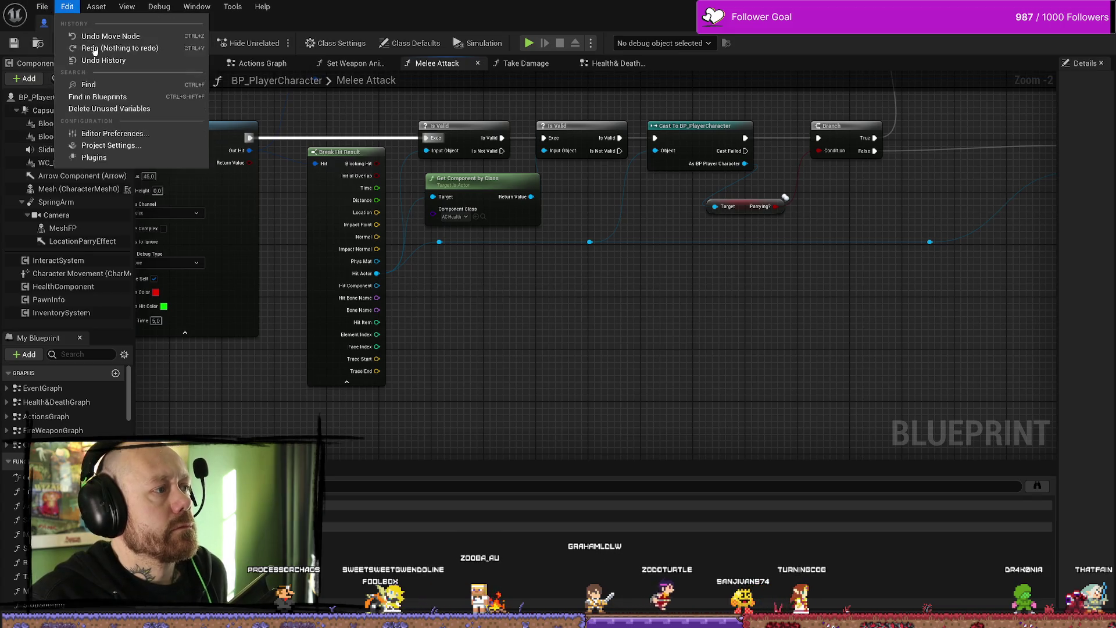
click(70, 73)
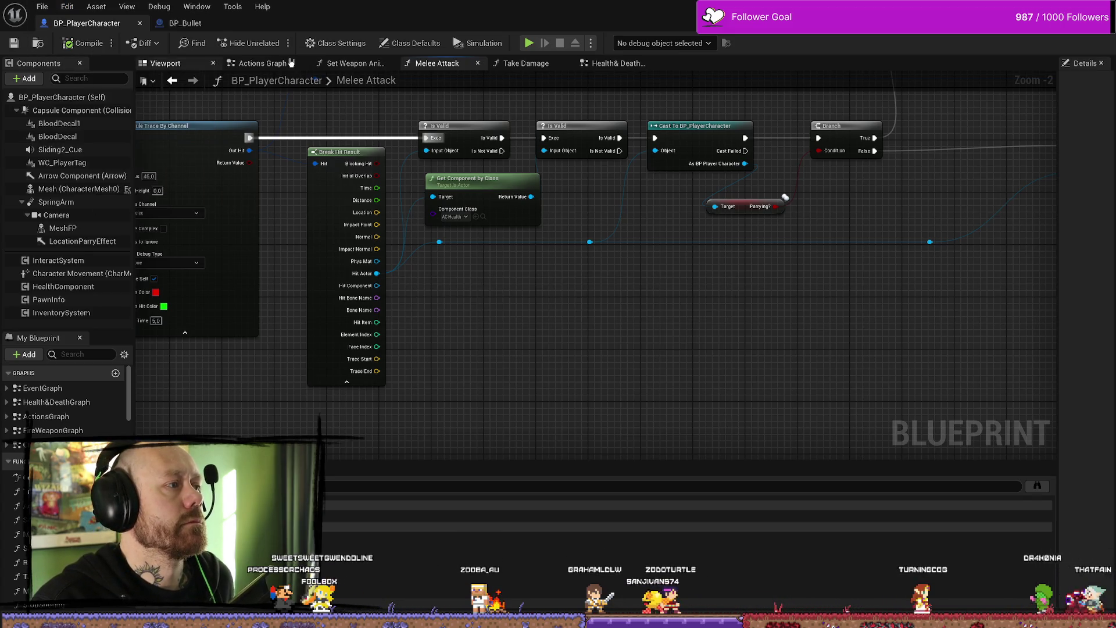
click(206, 25)
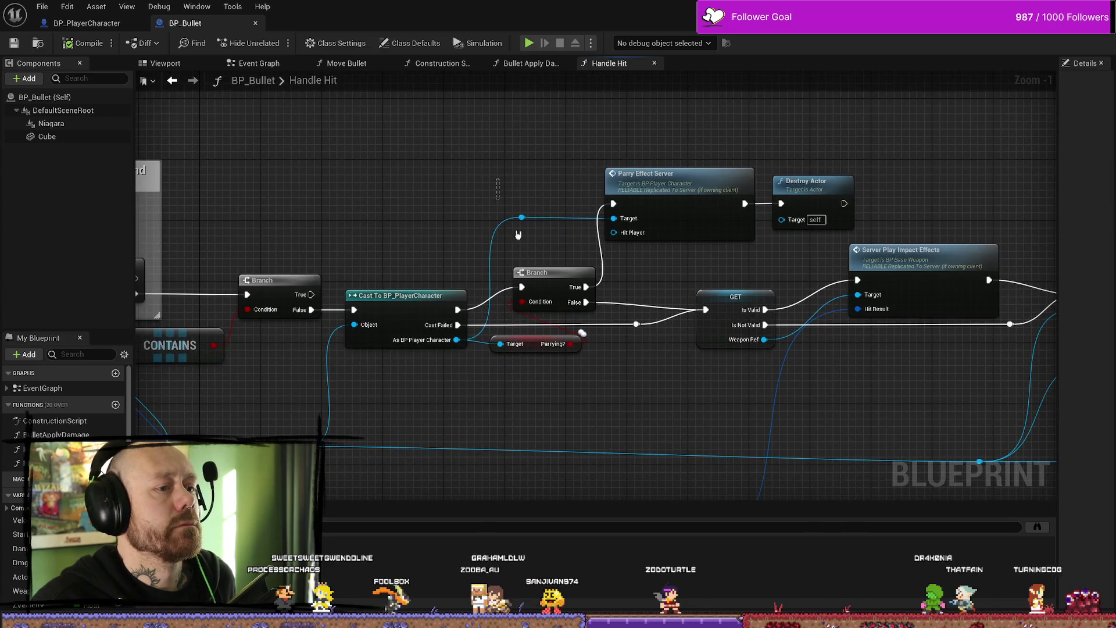
Step: From BP_Bullet's Parry Effect Server call, open the ParryEffectServer event in BP_PlayerCharacter's Health & Death graph
click(680, 174)
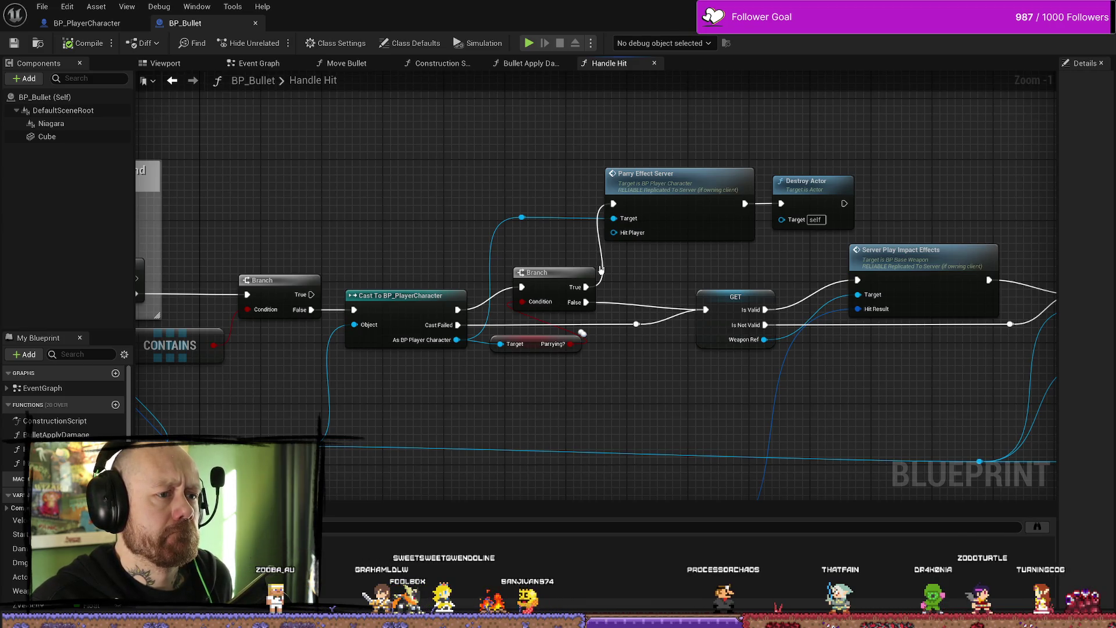
click(649, 215)
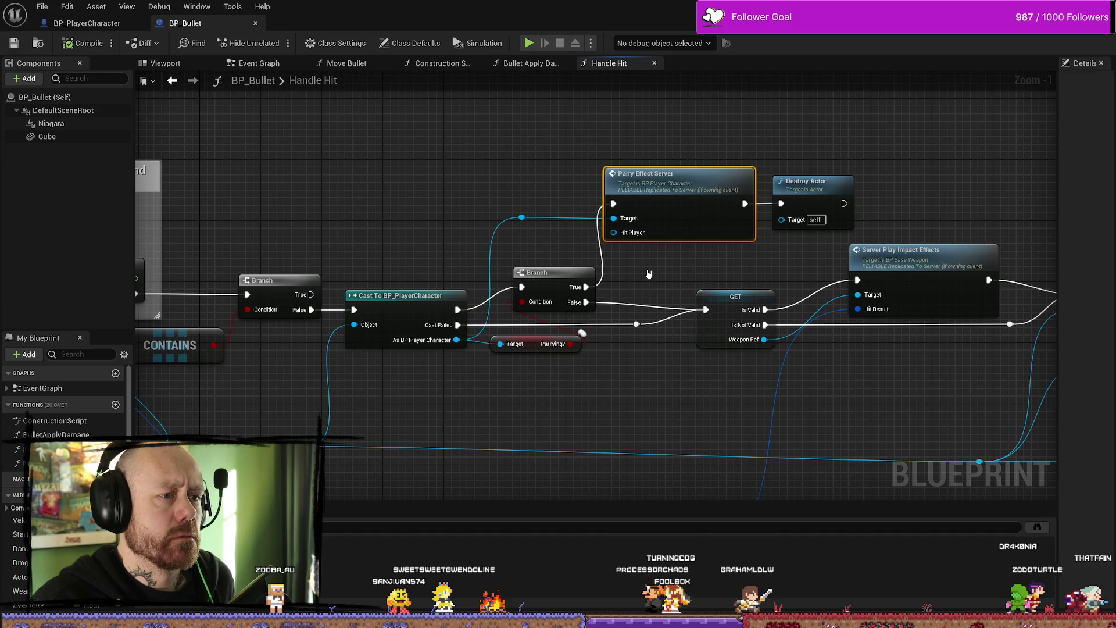
double_click(662, 184)
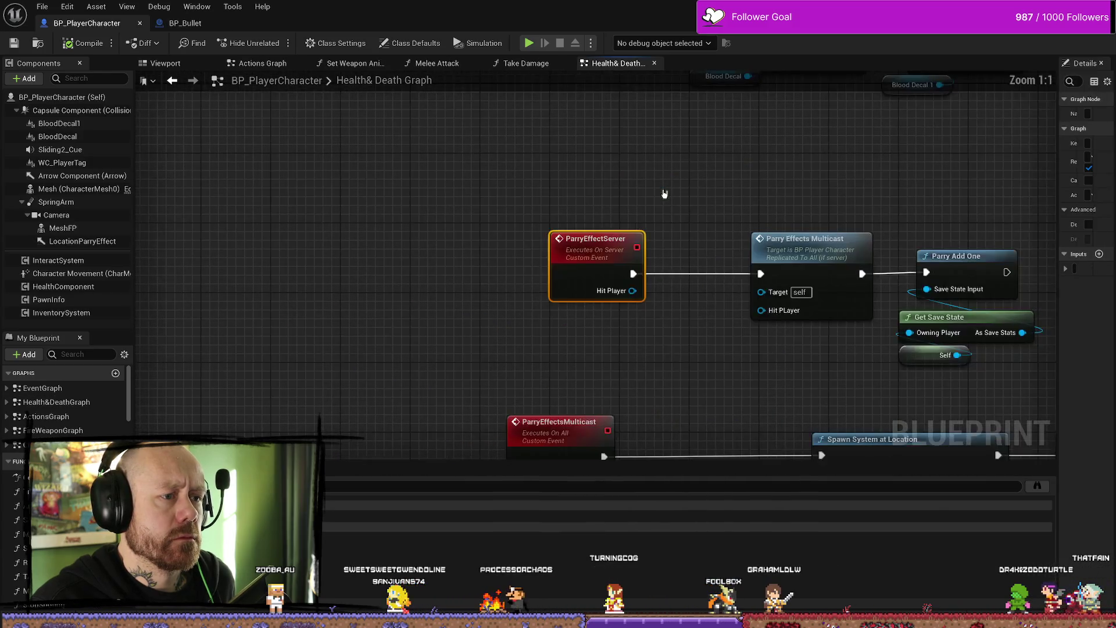
Step: Nudge the ParryEffectServer event node slightly right in the Health & Death graph
drag(743, 211, 638, 208)
drag(448, 241, 500, 243)
key(F2)
click(380, 156)
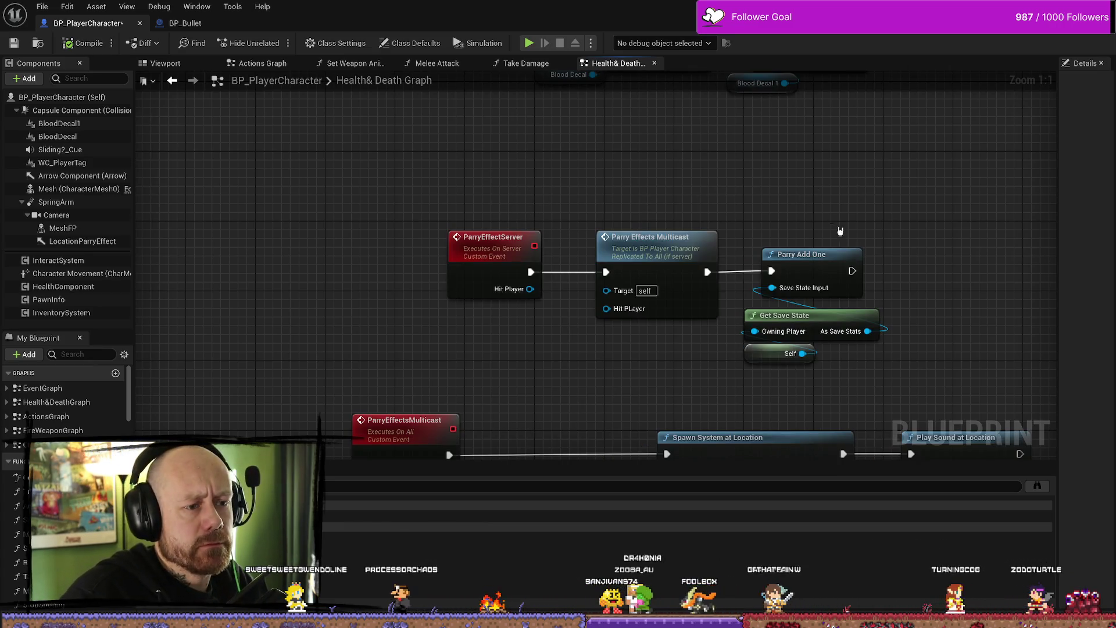
Step: Go back to BP_Bullet's Handle Hit graph, where a parry calls Parry Effect Server and Destroy Actor
scroll(839, 232, down, 7)
scroll(743, 258, up, 3)
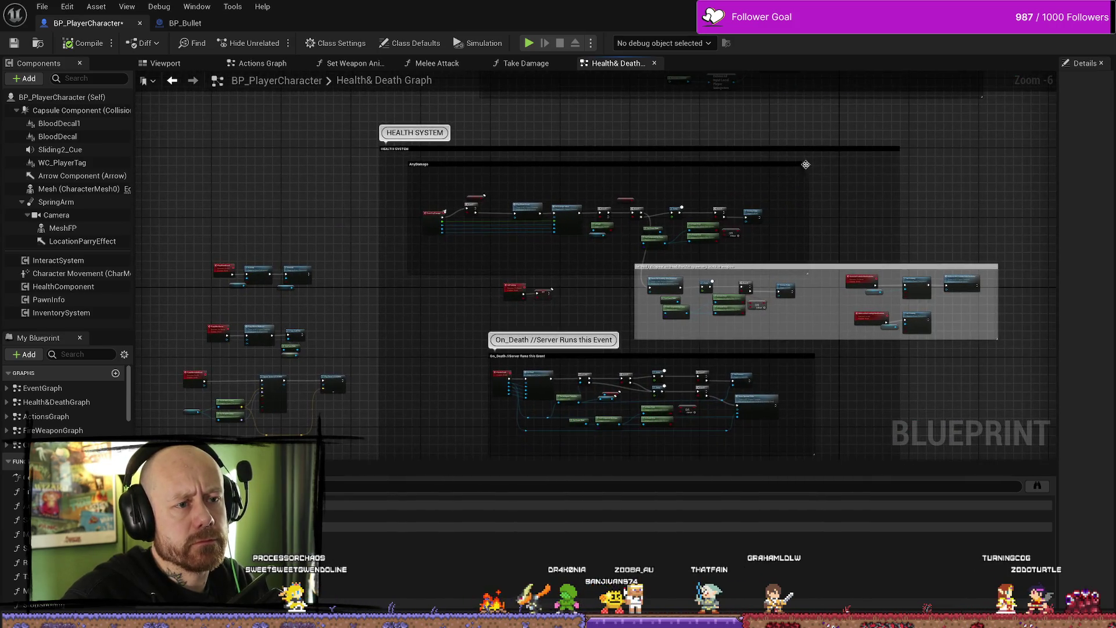
scroll(696, 287, up, 4)
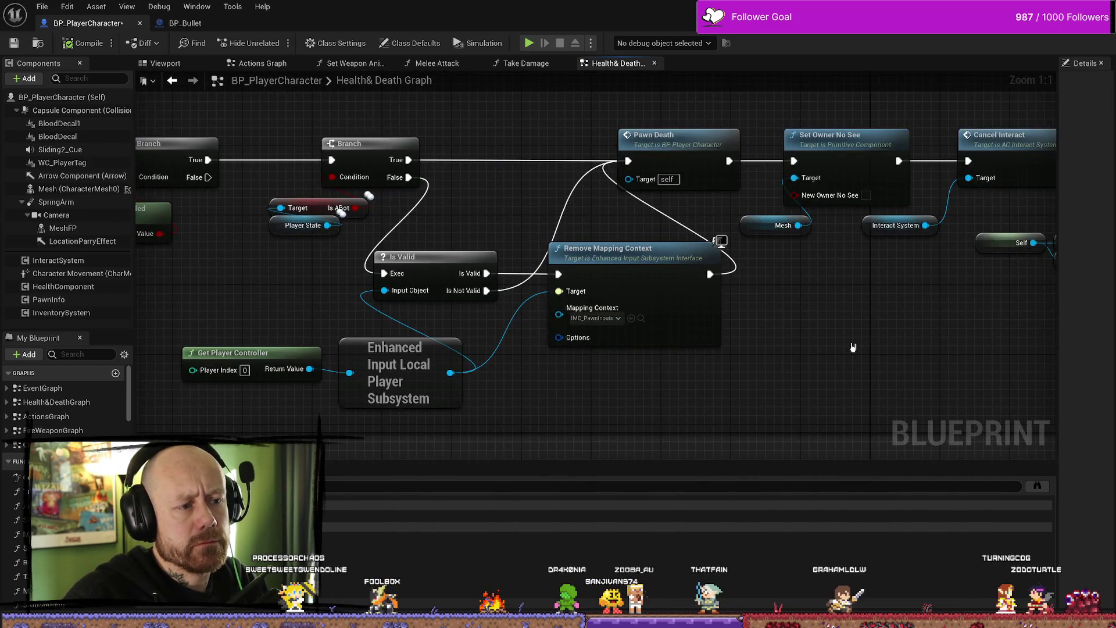
click(185, 23)
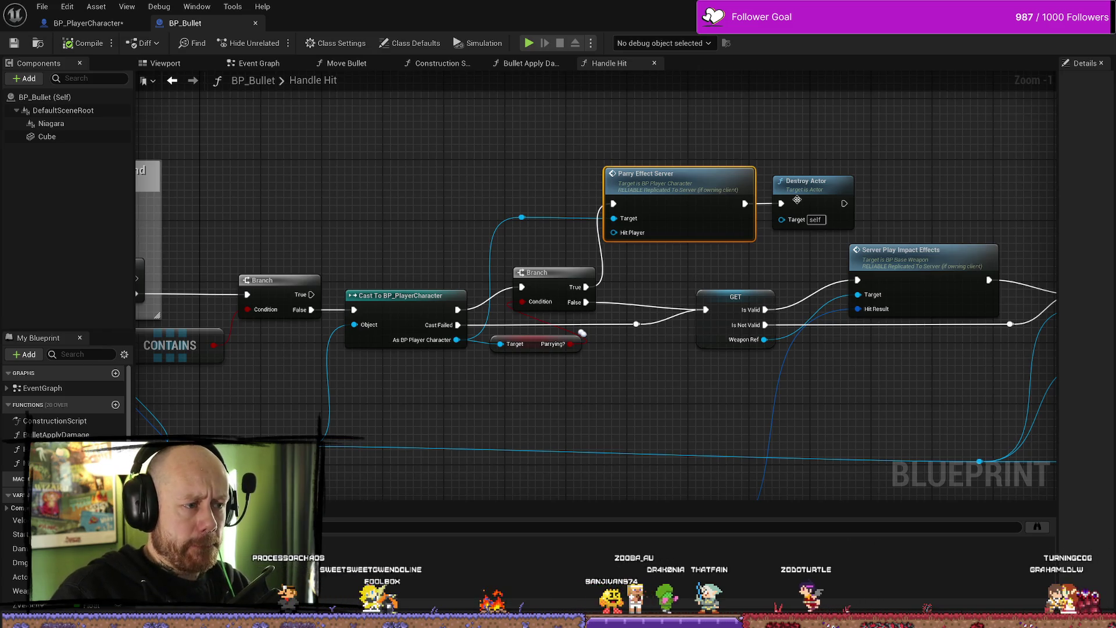
Step: Browse the File and Asset menus, then switch to the Deathmatch_RuinedVillage level editor and close Find in Blueprints
click(42, 7)
click(68, 5)
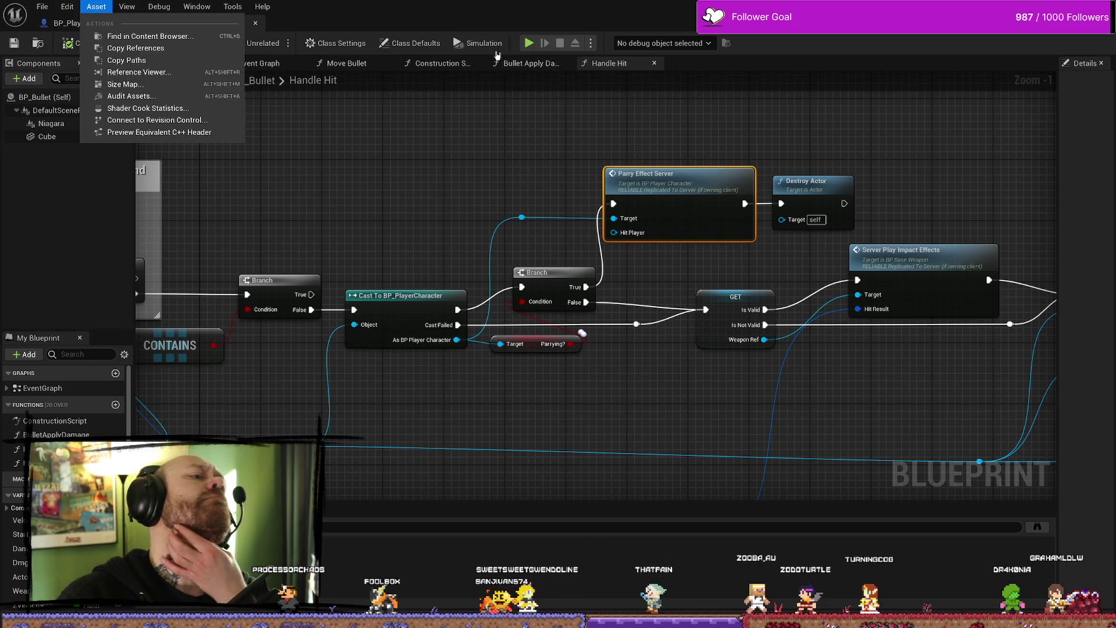
click(412, 38)
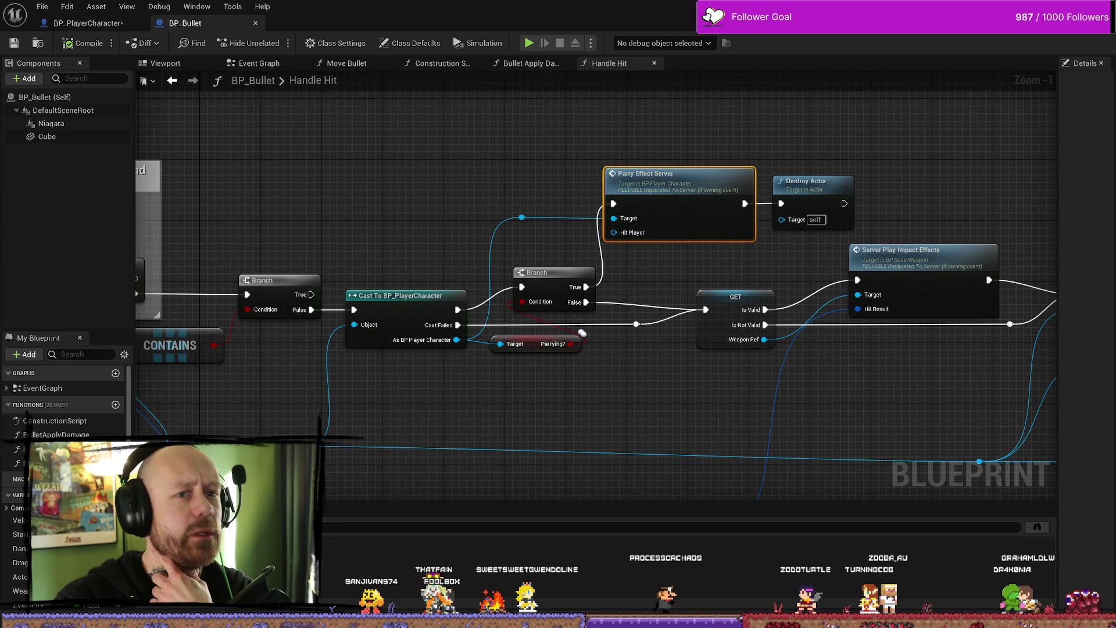
key(alt+Tab)
click(815, 120)
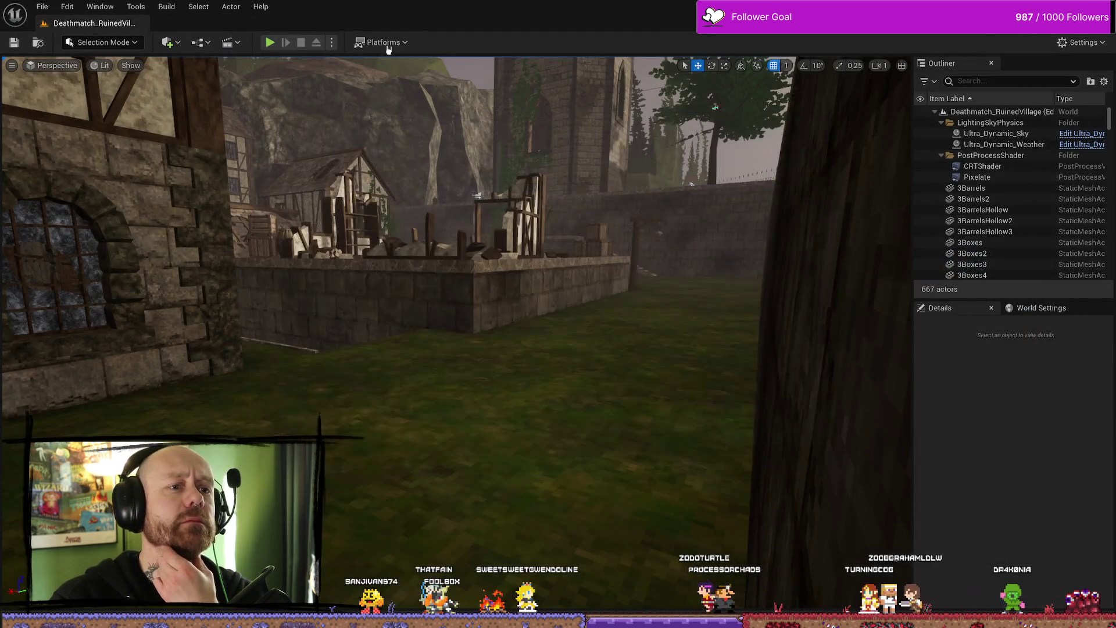
Step: Package the Bloodspill project for Windows into the confirmed output folder and show the packaging output log
click(403, 49)
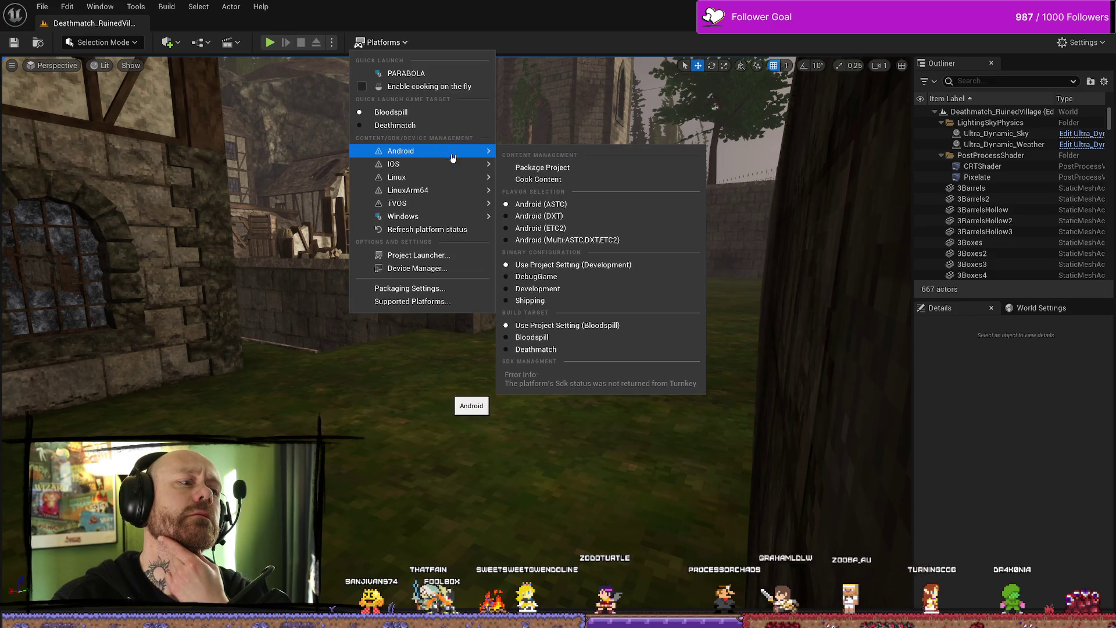
mouse_move(471, 216)
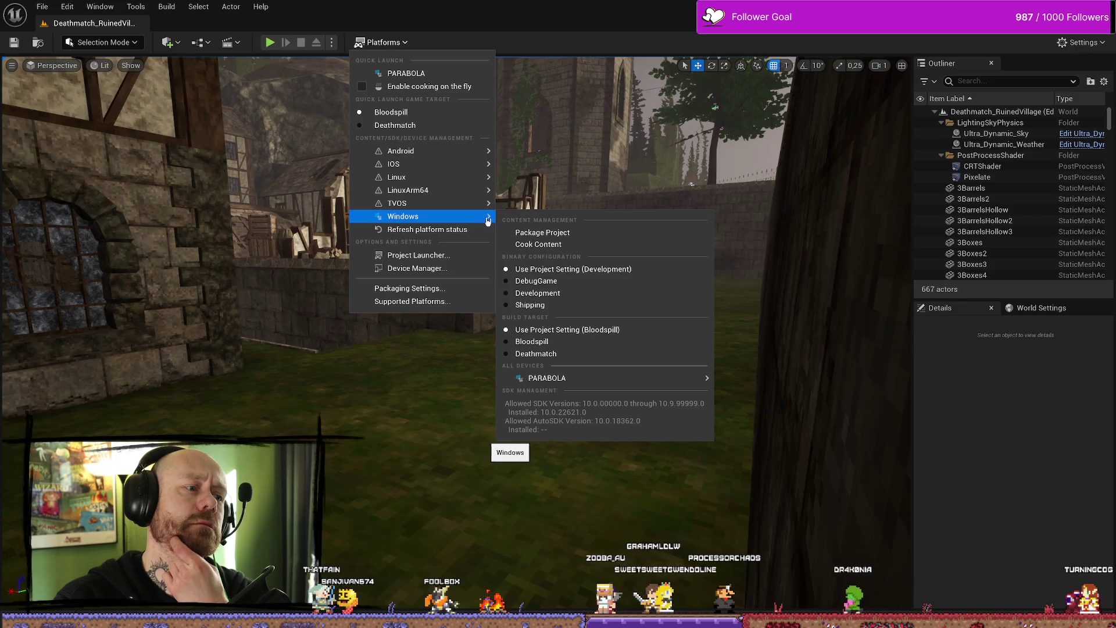
click(555, 234)
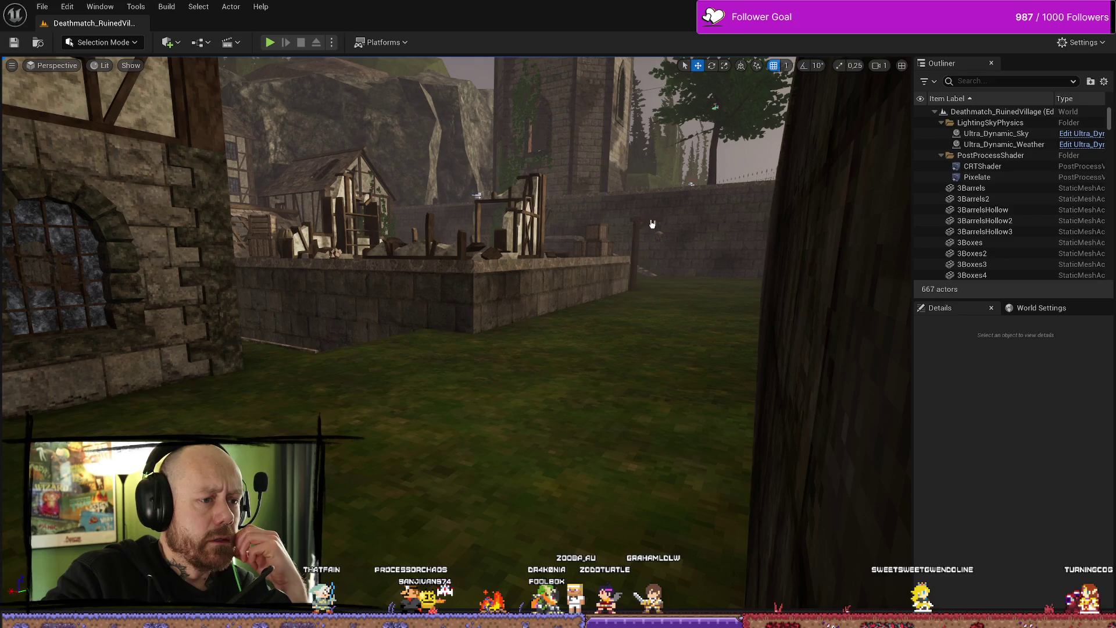
click(555, 414)
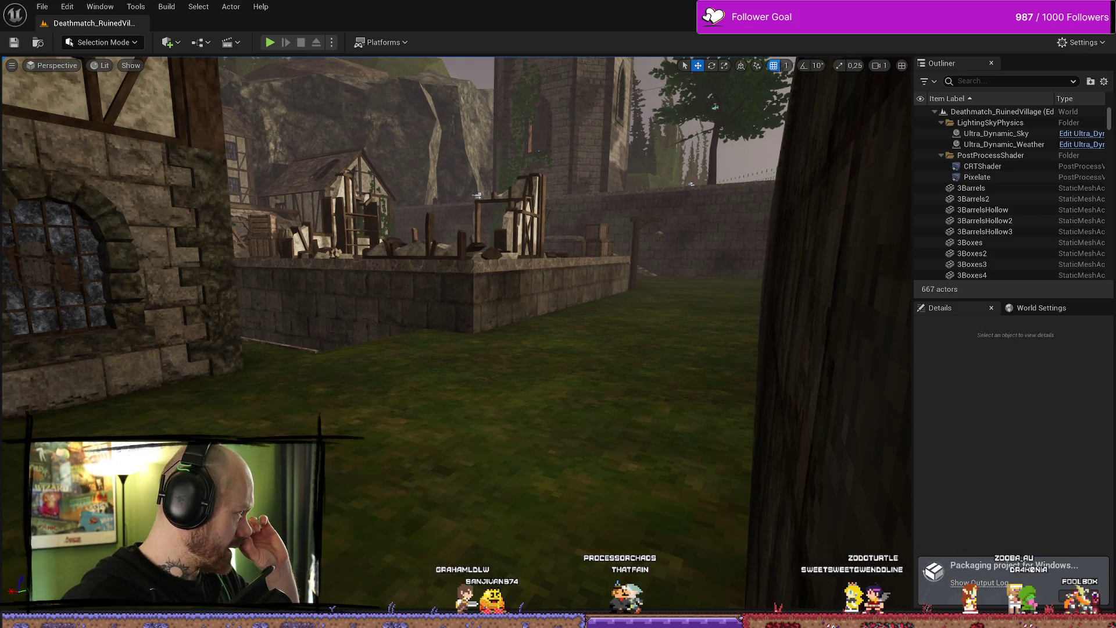
click(997, 586)
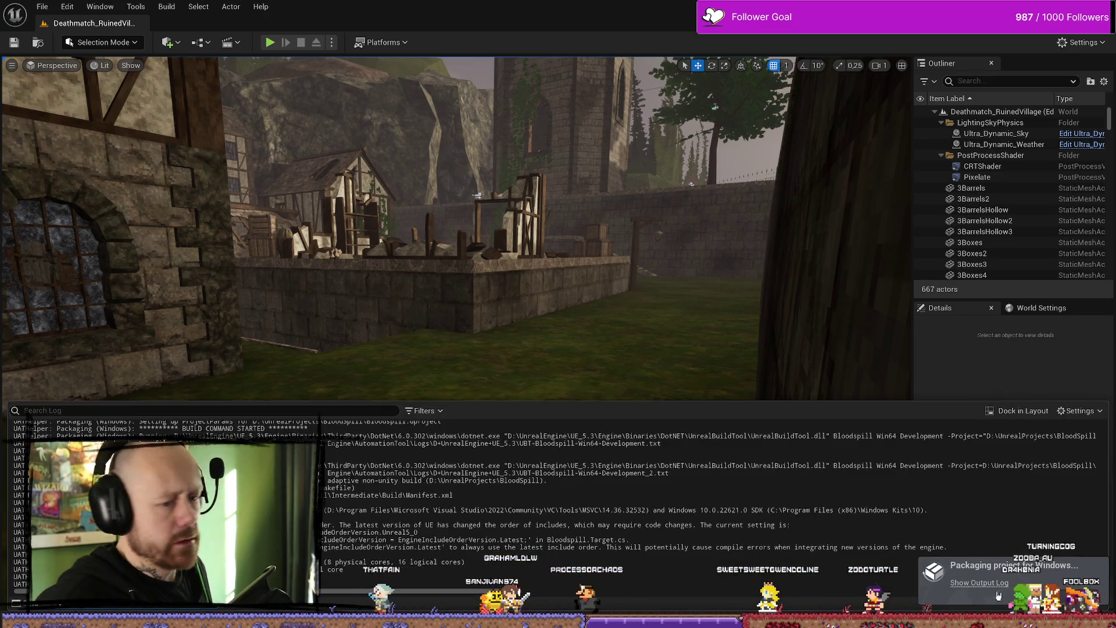